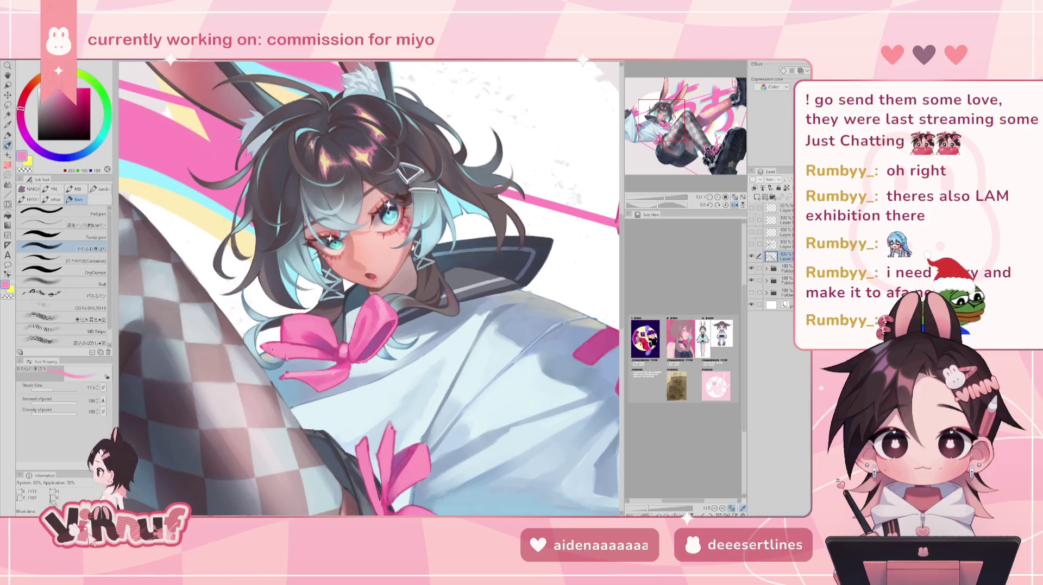
# Sample deeper and lighter ribbon pinks, then mirror and rotate the view to check the bow.
pyautogui.keyDown('alt'); pyautogui.click(301, 353); pyautogui.keyUp('alt')
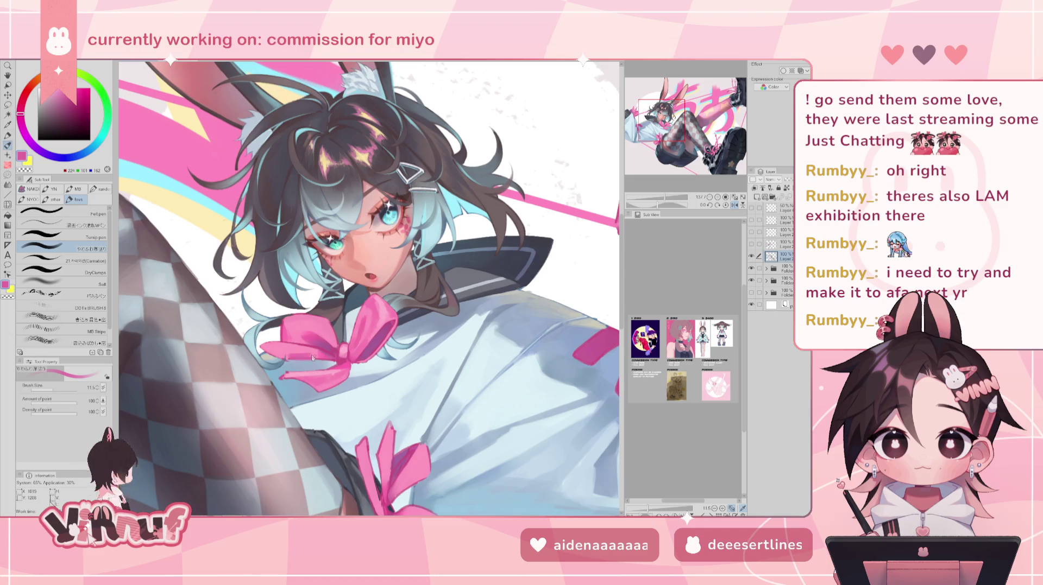
pyautogui.keyDown('alt'); pyautogui.click(300, 354); pyautogui.keyUp('alt')
pyautogui.keyDown('alt'); pyautogui.click(326, 352); pyautogui.keyUp('alt')
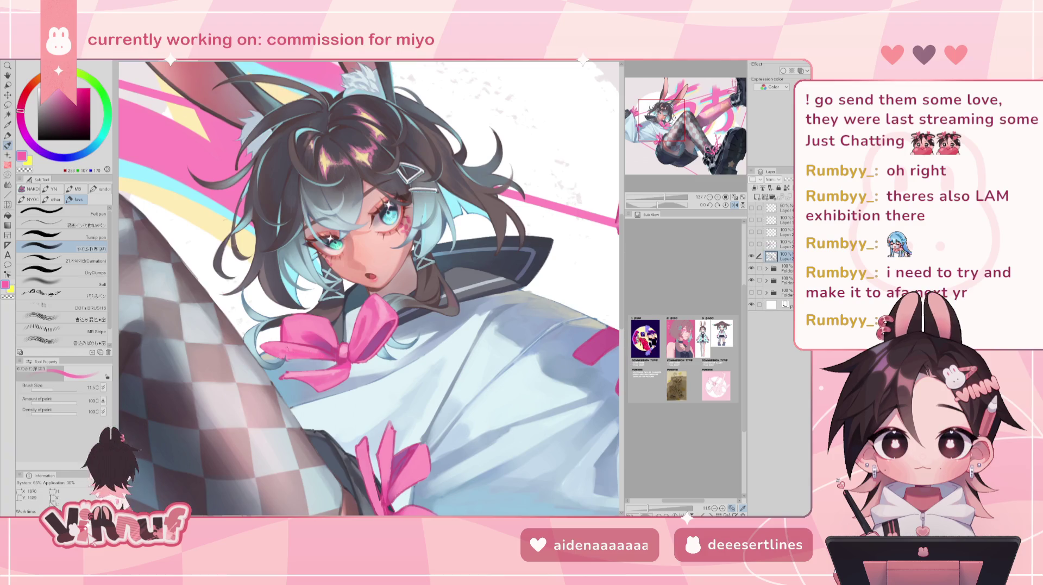
pyautogui.press('h')
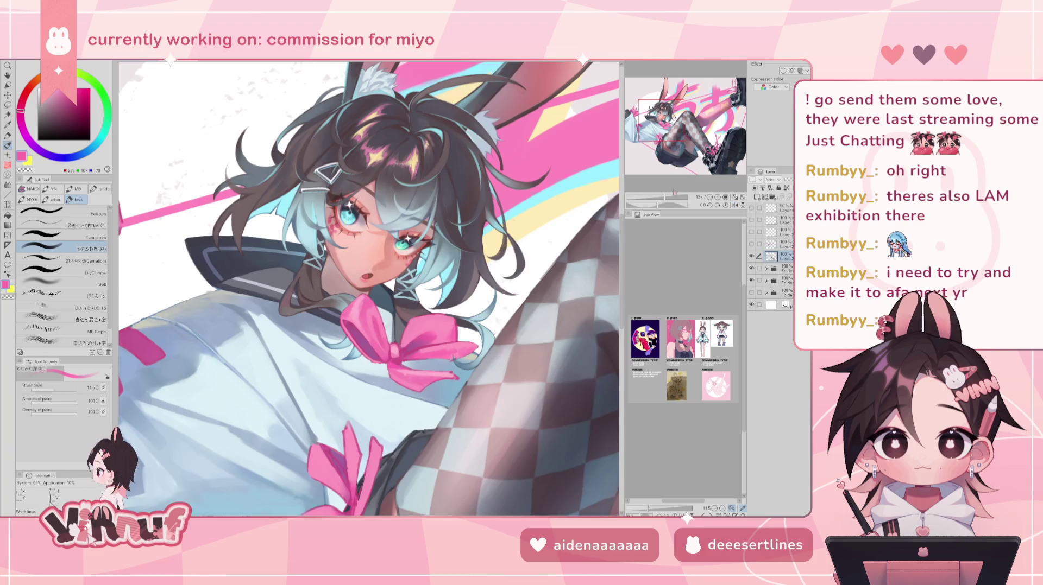
pyautogui.moveTo(656, 206); pyautogui.dragTo(641, 205)
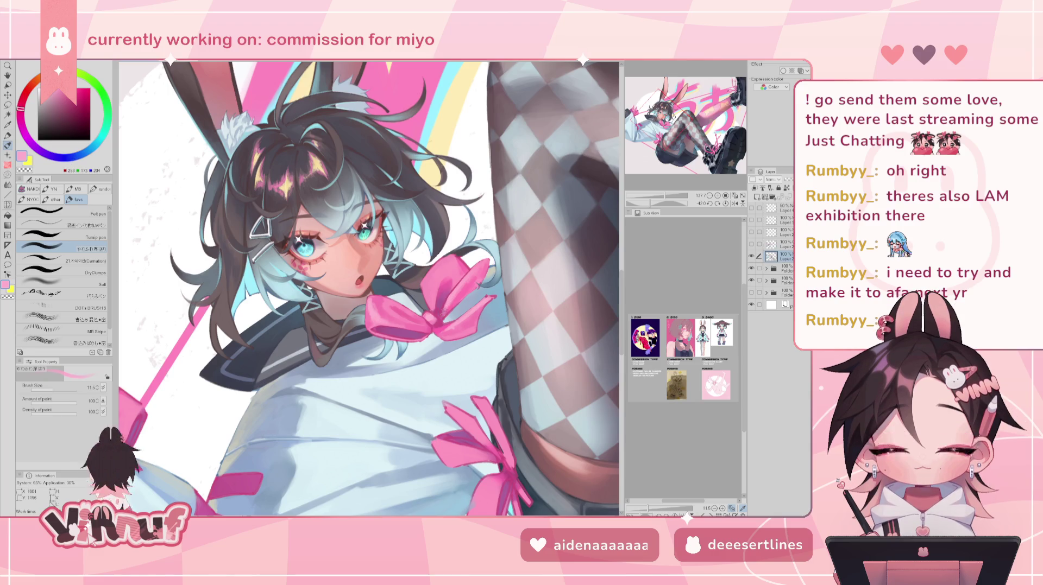
# Sample saturated and purple-pink shades from the bow and reset the view rotation upright.
pyautogui.keyDown('alt'); pyautogui.click(454, 298); pyautogui.keyUp('alt')
pyautogui.keyDown('alt'); pyautogui.click(448, 291); pyautogui.keyUp('alt')
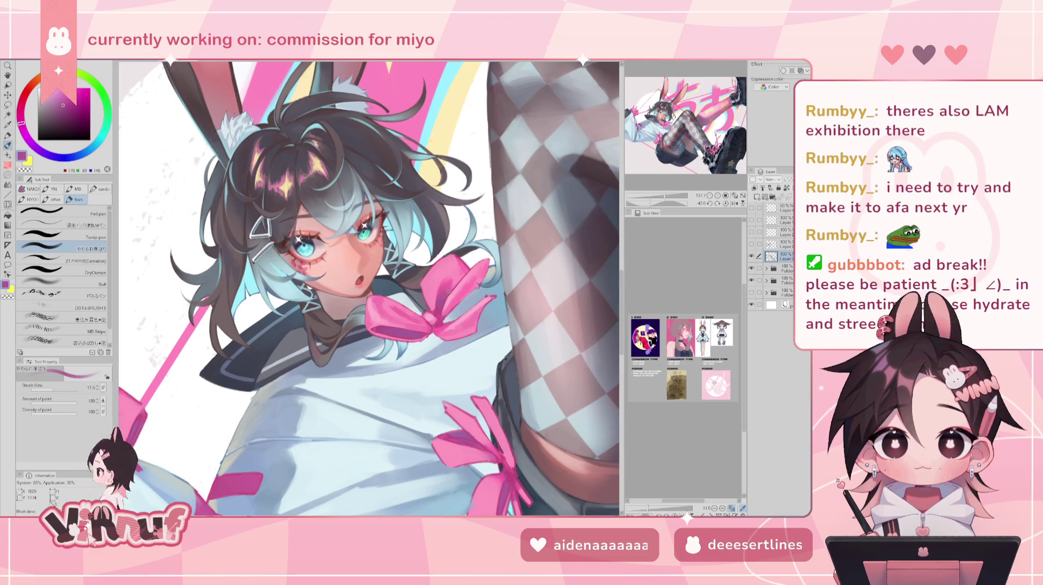
pyautogui.keyDown('alt'); pyautogui.click(455, 279); pyautogui.keyUp('alt')
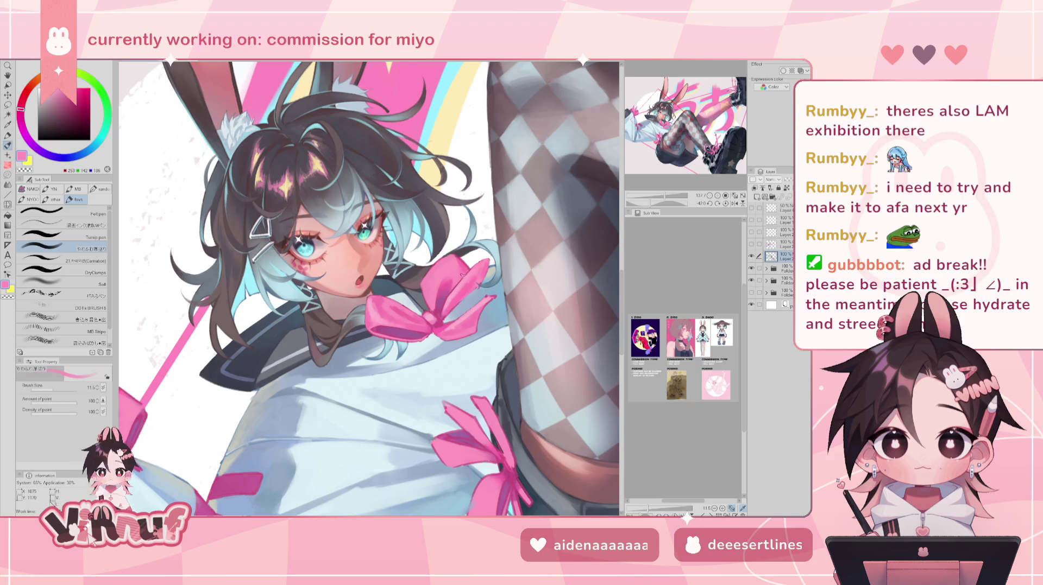
pyautogui.keyDown('alt'); pyautogui.click(451, 290); pyautogui.keyUp('alt')
pyautogui.hotkey('ctrl', '@')
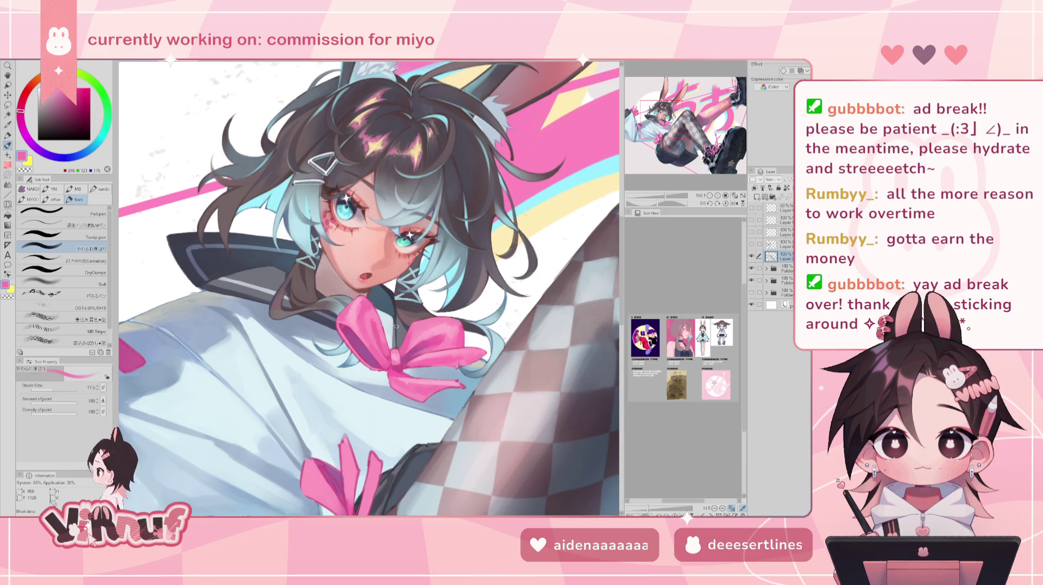
pyautogui.keyDown('alt'); pyautogui.click(418, 348); pyautogui.keyUp('alt')
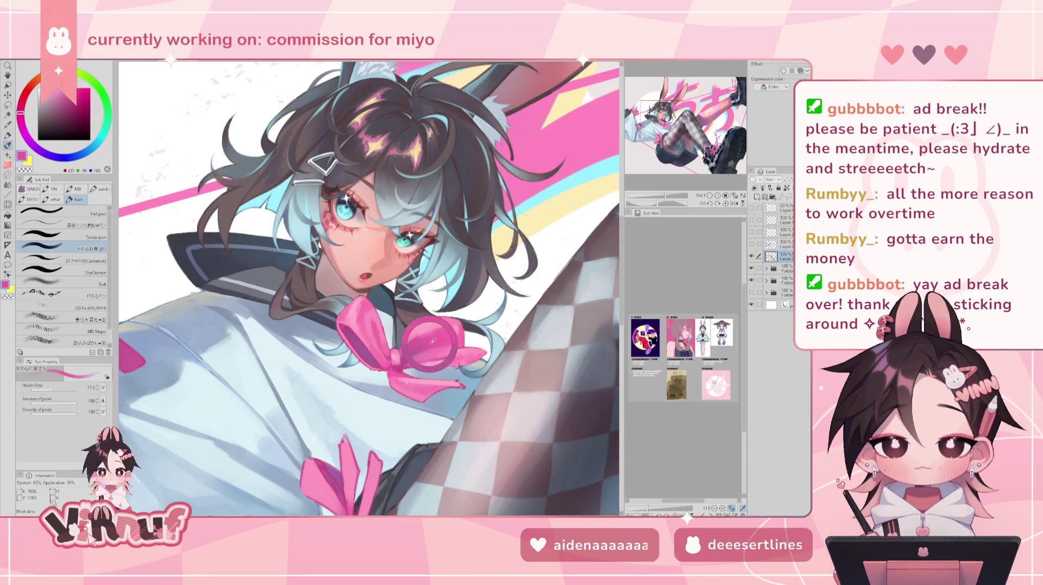
pyautogui.keyDown('alt'); pyautogui.click(424, 350); pyautogui.keyUp('alt')
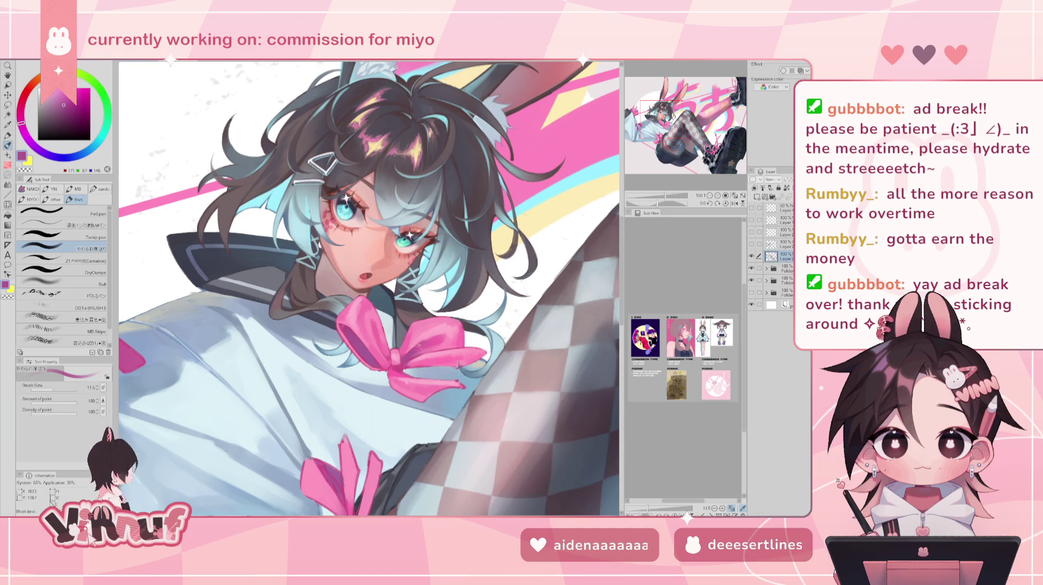
# Flip the view to check, zoom onto the face and bow, and sample its pinks and purple shadow.
pyautogui.press('h')
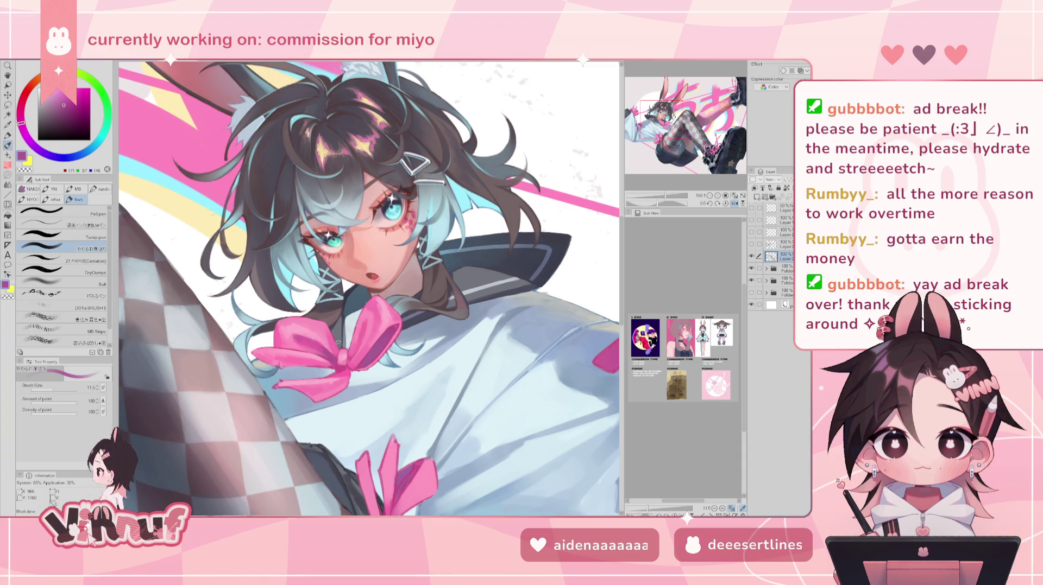
pyautogui.press('h')
pyautogui.moveTo(673, 195); pyautogui.dragTo(668, 190)
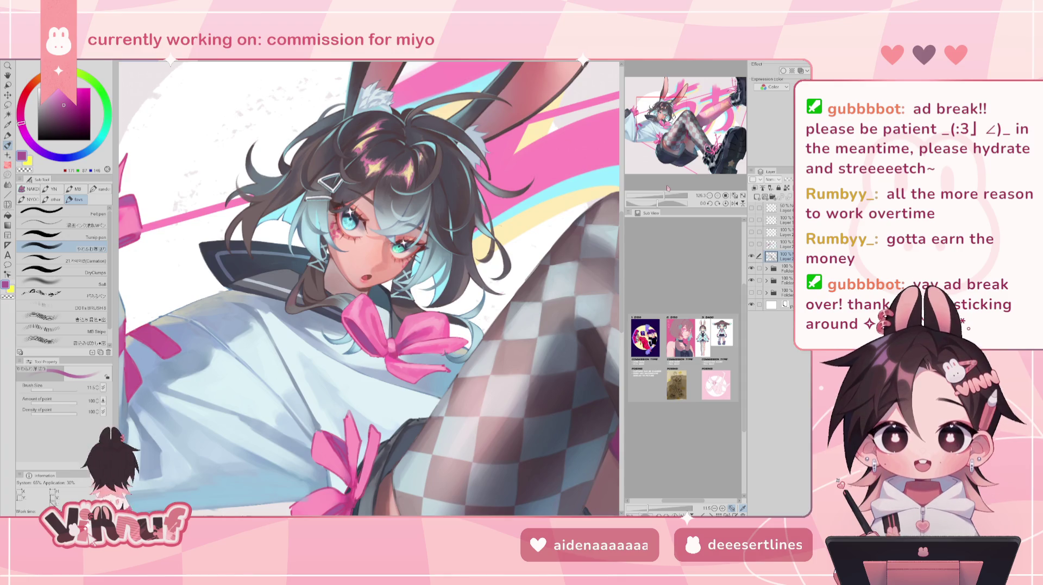
pyautogui.keyDown('alt'); pyautogui.click(401, 354); pyautogui.keyUp('alt')
pyautogui.keyDown('alt'); pyautogui.click(401, 354); pyautogui.keyUp('alt')
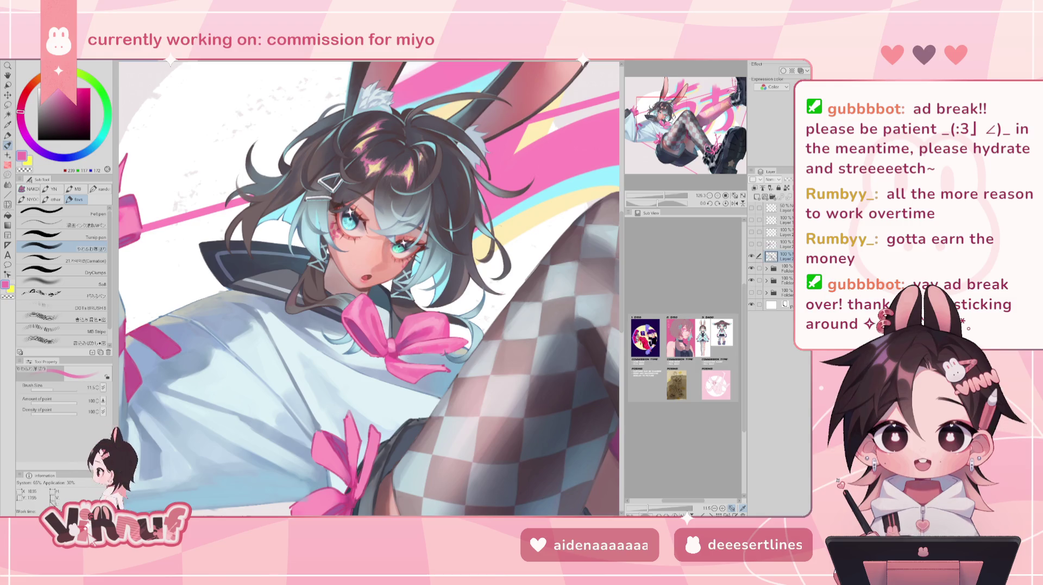
pyautogui.keyDown('alt'); pyautogui.click(404, 344); pyautogui.keyUp('alt')
pyautogui.keyDown('alt'); pyautogui.click(410, 339); pyautogui.keyUp('alt')
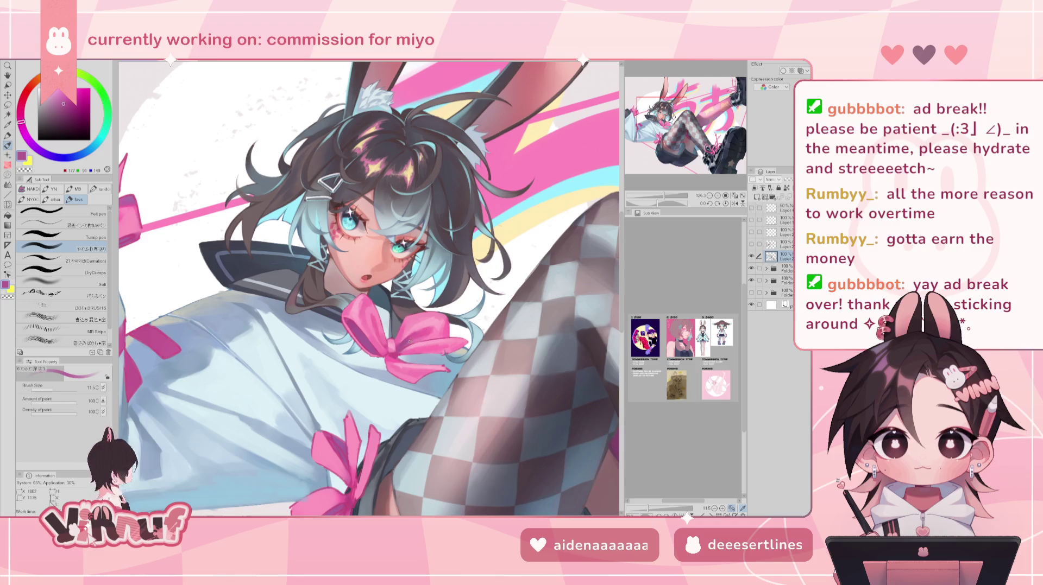
pyautogui.keyDown('alt'); pyautogui.click(411, 345); pyautogui.keyUp('alt')
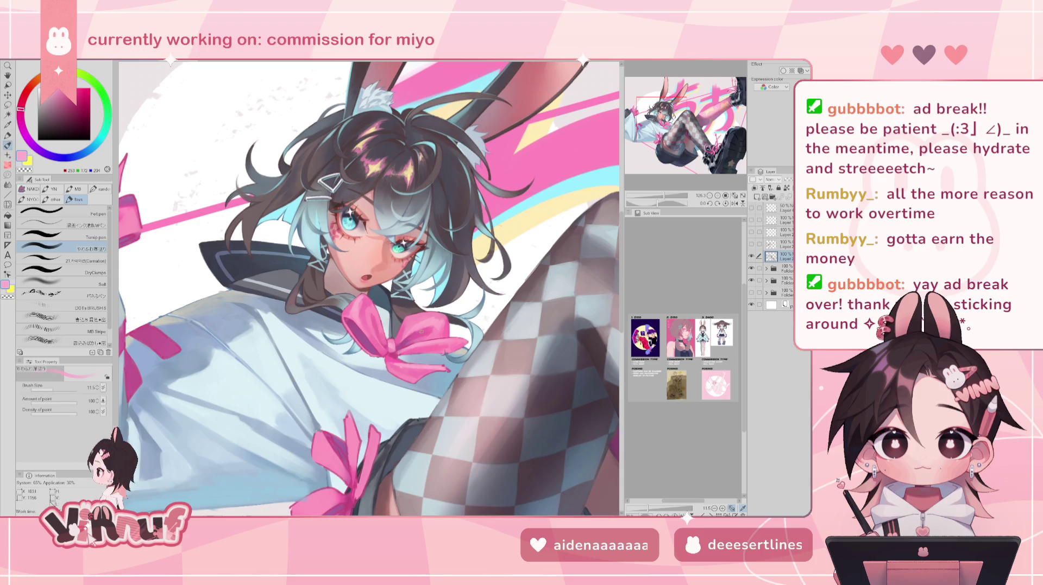
# Zoom out, mirror the canvas to check proportions, then zoom back onto the sleeve bow.
pyautogui.scroll(-2, 672, 197)
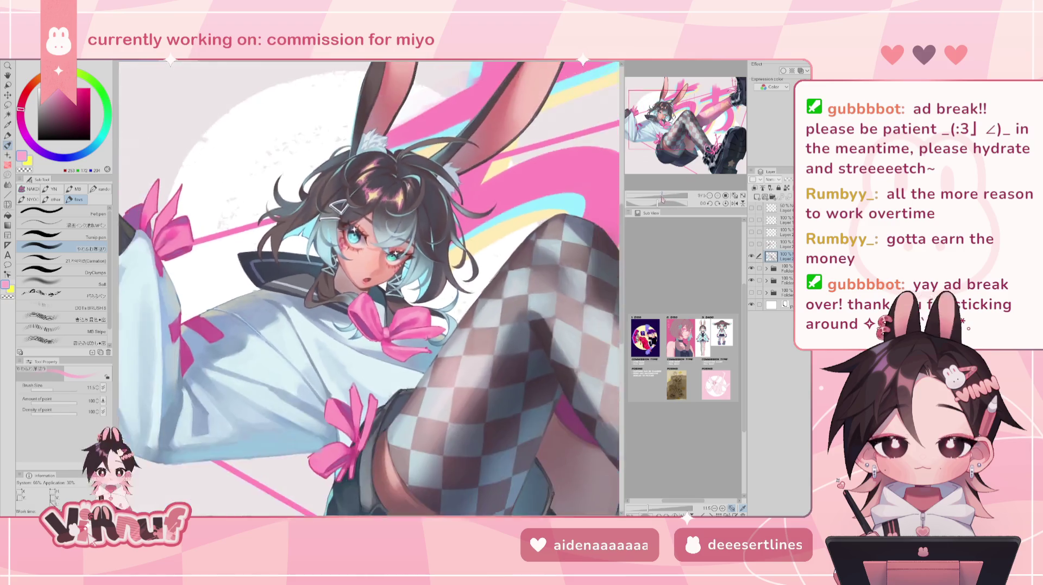
pyautogui.scroll(-2, 672, 194)
pyautogui.scroll(-1, 671, 191)
pyautogui.scroll(-1, 670, 189)
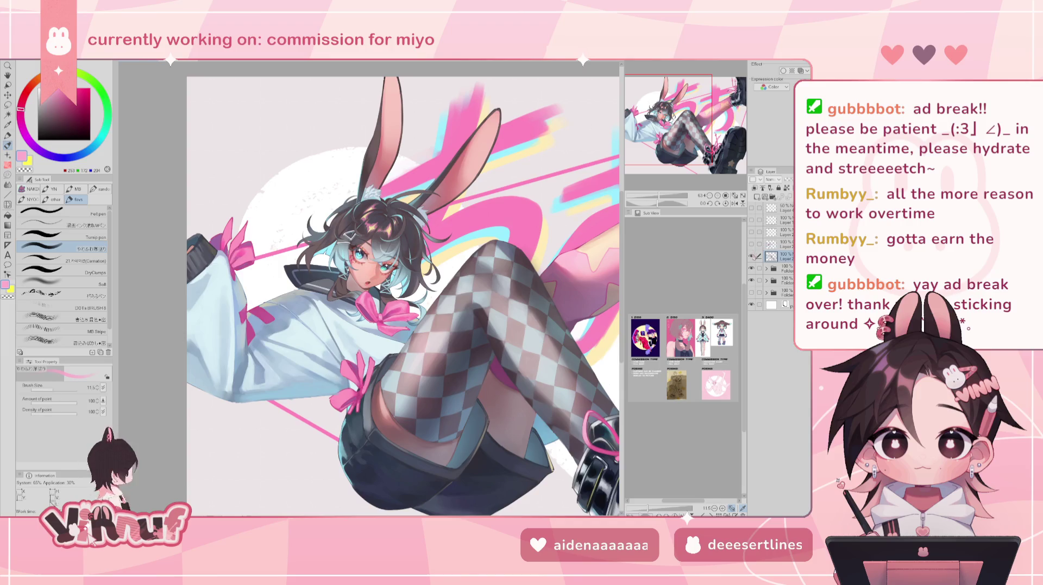
pyautogui.click(735, 204)
pyautogui.click(735, 204)
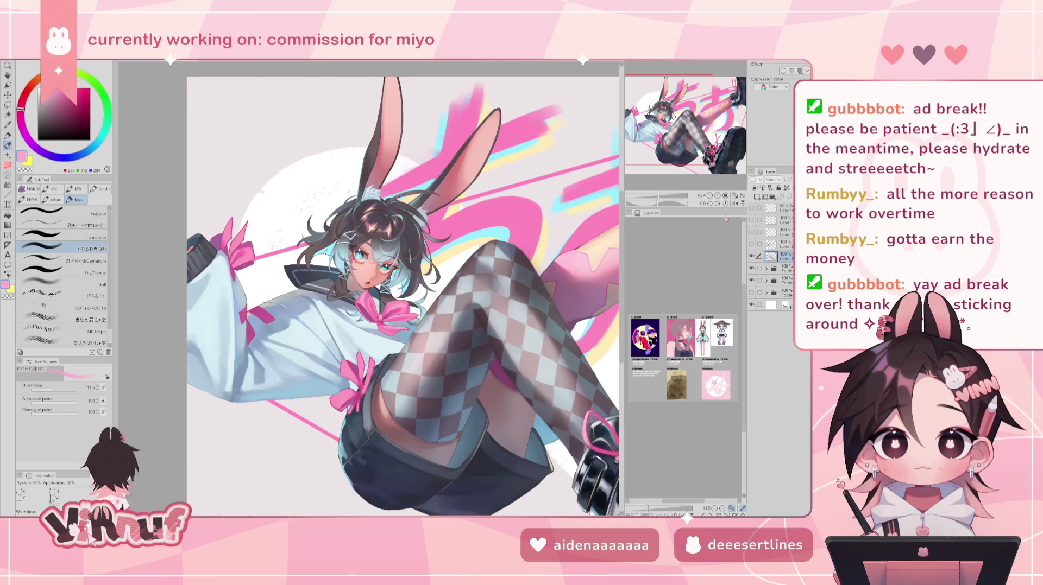
pyautogui.scroll(2, 648, 125)
pyautogui.scroll(3, 648, 125)
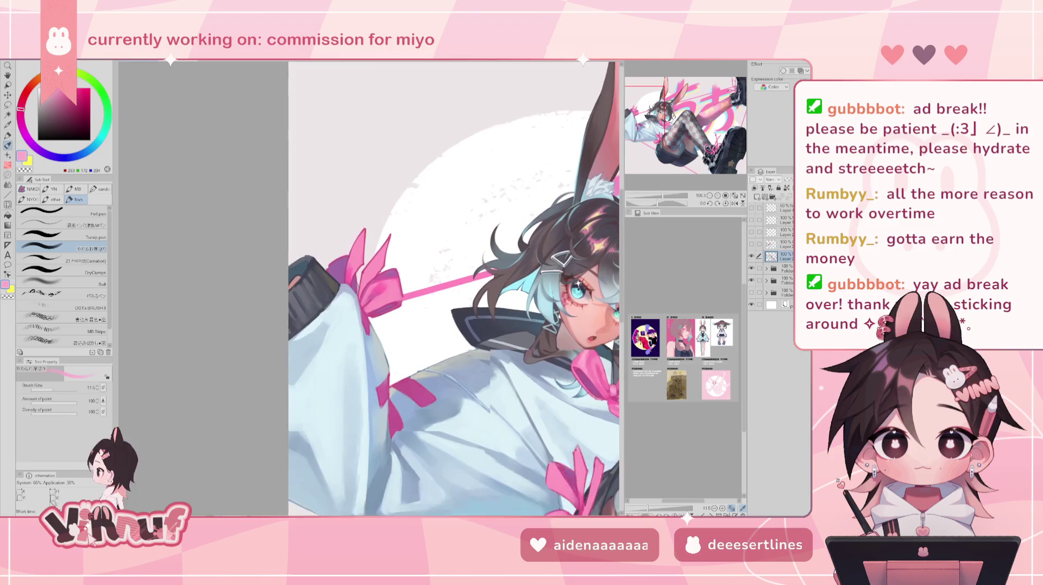
pyautogui.scroll(2, 655, 201)
pyautogui.scroll(2, 655, 201)
# Sample the sleeve bow's purple and pinks and paint a darker pink stroke on it.
pyautogui.keyDown('alt'); pyautogui.click(291, 309); pyautogui.keyUp('alt')
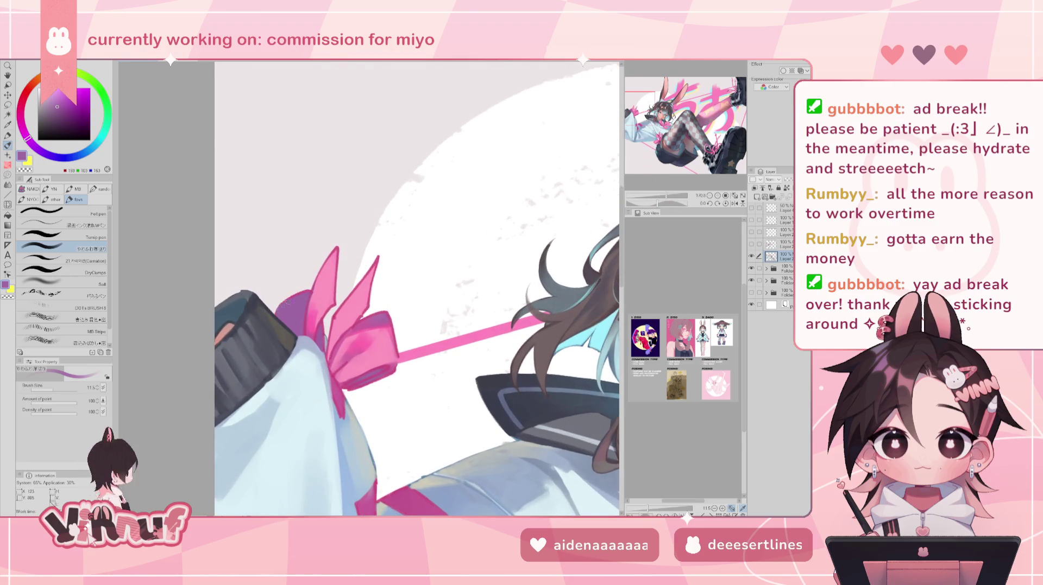
pyautogui.keyDown('alt'); pyautogui.click(308, 325); pyautogui.keyUp('alt')
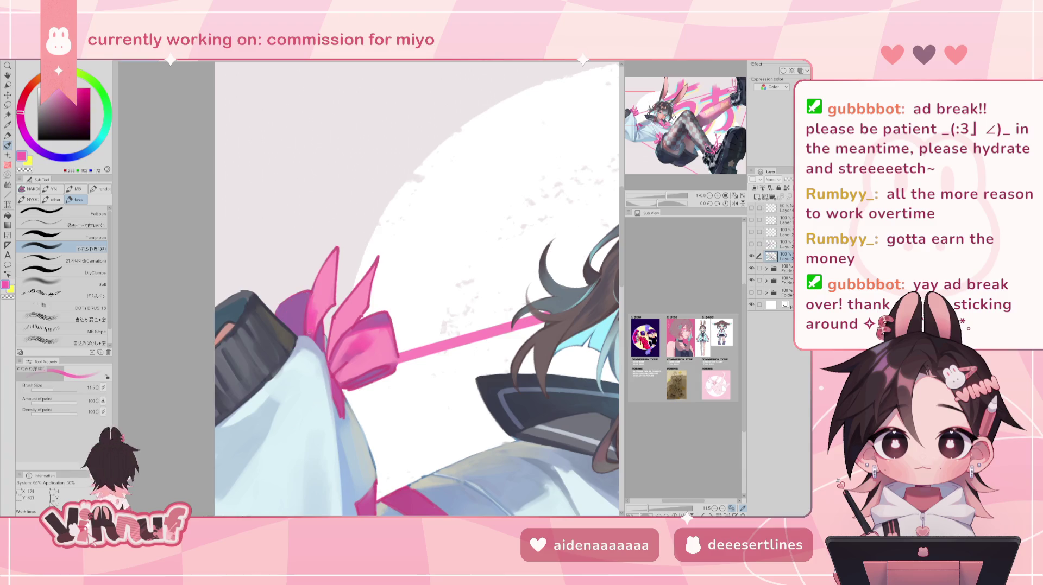
pyautogui.keyDown('alt'); pyautogui.click(331, 307); pyautogui.keyUp('alt')
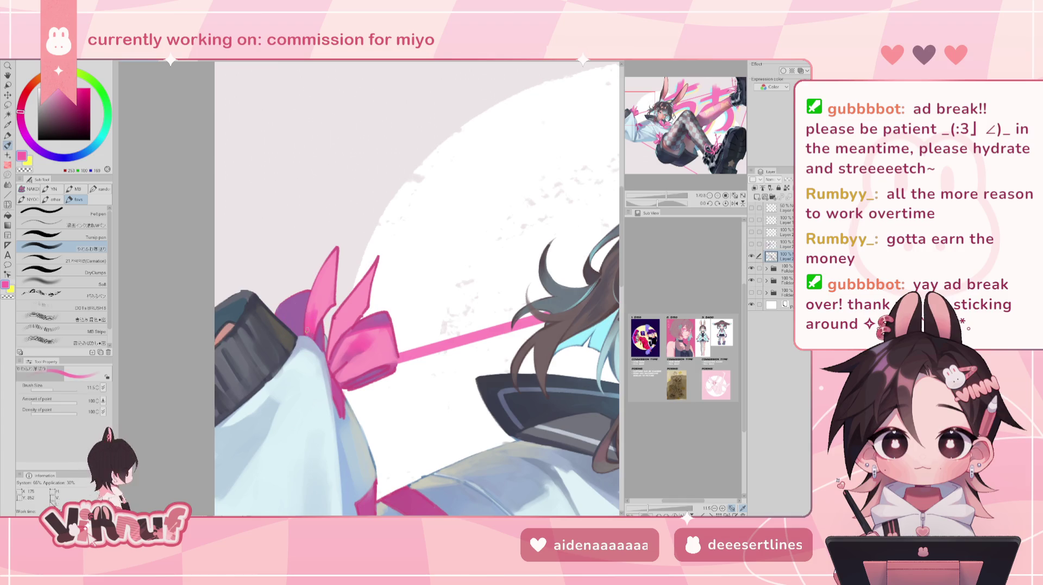
pyautogui.keyDown('alt'); pyautogui.click(330, 302); pyautogui.keyUp('alt')
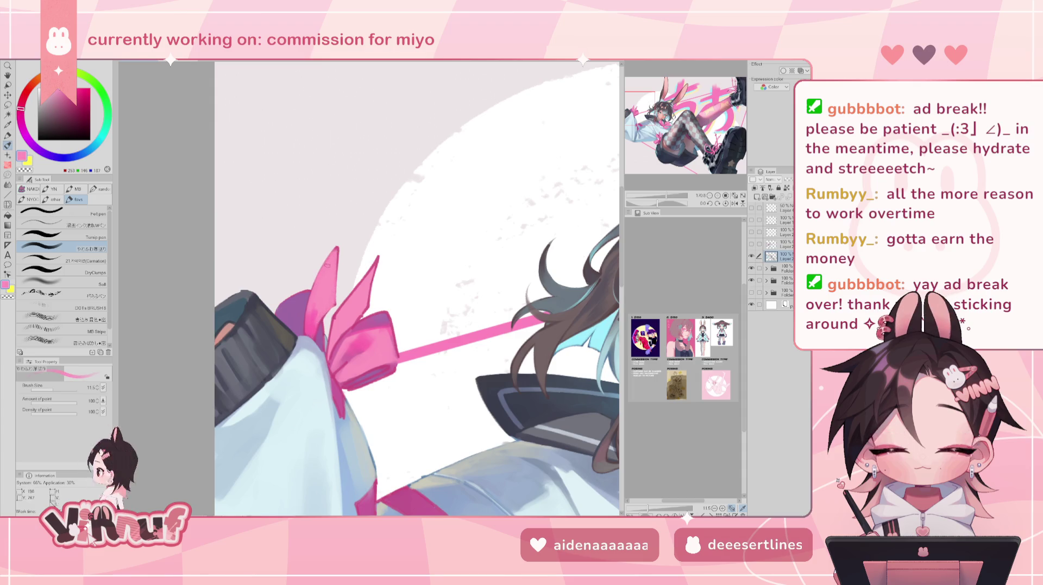
pyautogui.keyDown('alt'); pyautogui.click(320, 313); pyautogui.keyUp('alt')
pyautogui.moveTo(326, 288); pyautogui.dragTo(318, 311)
# Pick magenta and light pink shades and paint a light highlight on the sleeve bow.
pyautogui.keyDown('alt'); pyautogui.click(341, 253); pyautogui.keyUp('alt')
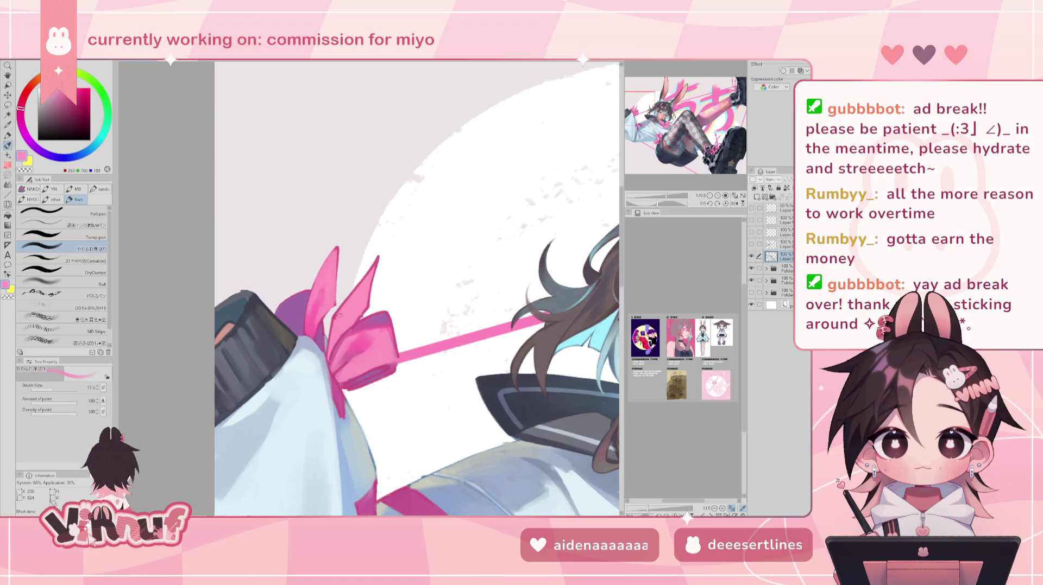
pyautogui.keyDown('alt'); pyautogui.click(321, 338); pyautogui.keyUp('alt')
pyautogui.keyDown('alt'); pyautogui.click(338, 314); pyautogui.keyUp('alt')
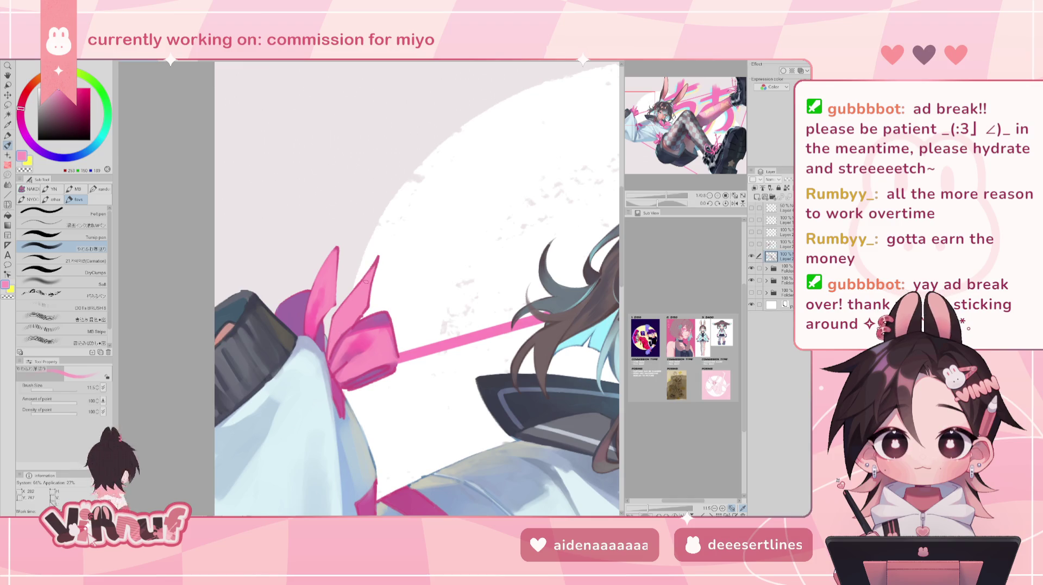
pyautogui.keyDown('alt'); pyautogui.click(338, 341); pyautogui.keyUp('alt')
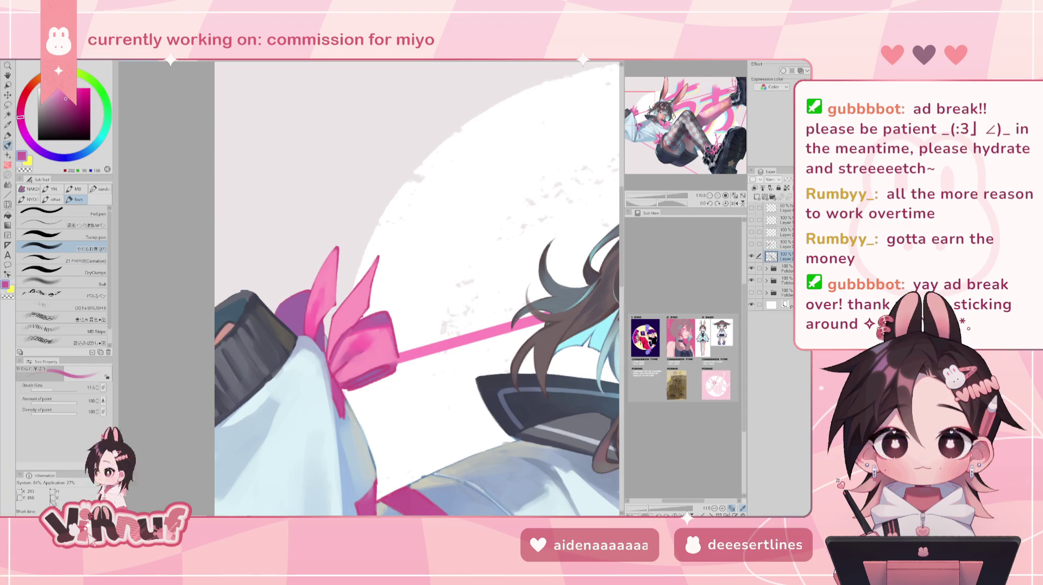
pyautogui.keyDown('alt'); pyautogui.click(383, 321); pyautogui.keyUp('alt')
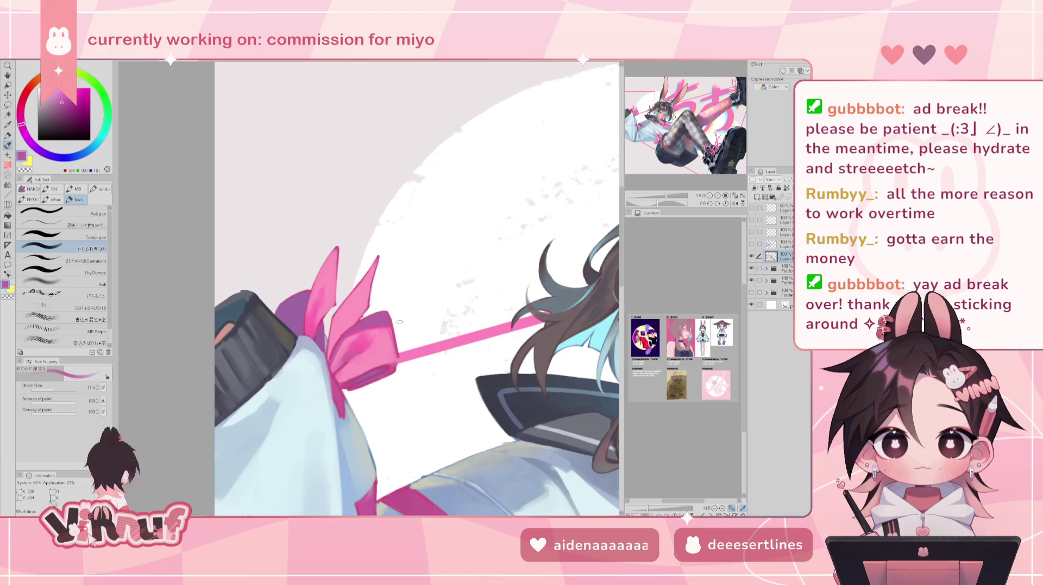
pyautogui.keyDown('alt'); pyautogui.click(346, 345); pyautogui.keyUp('alt')
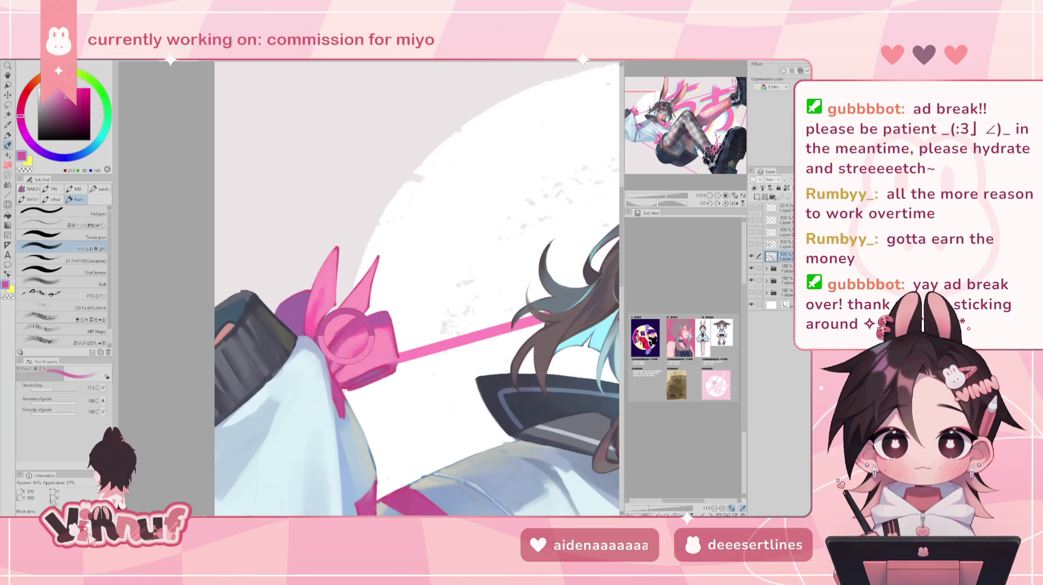
pyautogui.keyDown('alt'); pyautogui.click(346, 345); pyautogui.keyUp('alt')
pyautogui.moveTo(346, 345); pyautogui.dragTo(338, 356)
# Add another light pink stroke along the bow's fold.
pyautogui.keyDown('alt'); pyautogui.click(333, 362); pyautogui.keyUp('alt')
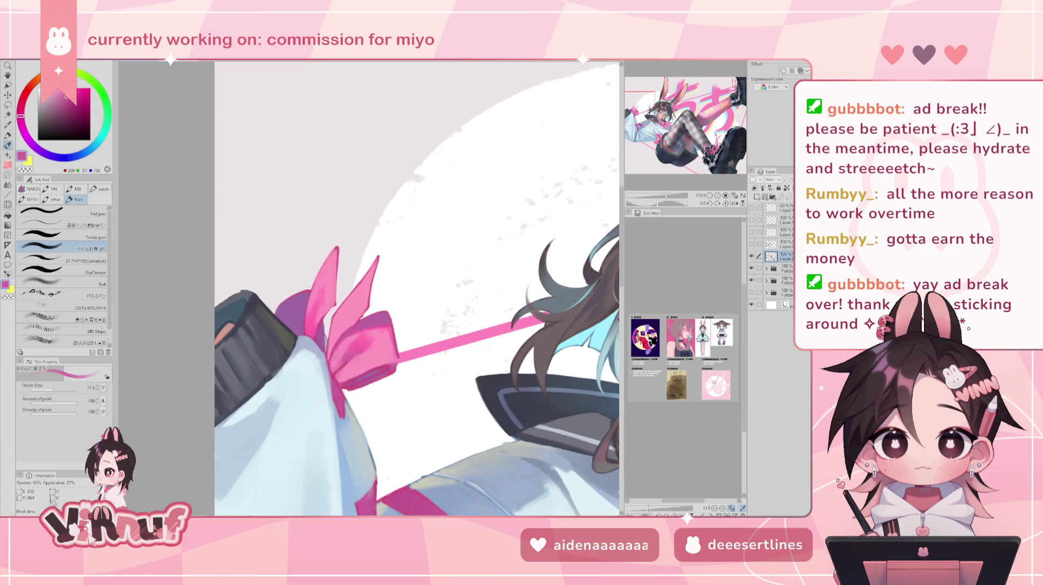
pyautogui.keyDown('alt'); pyautogui.click(344, 325); pyautogui.keyUp('alt')
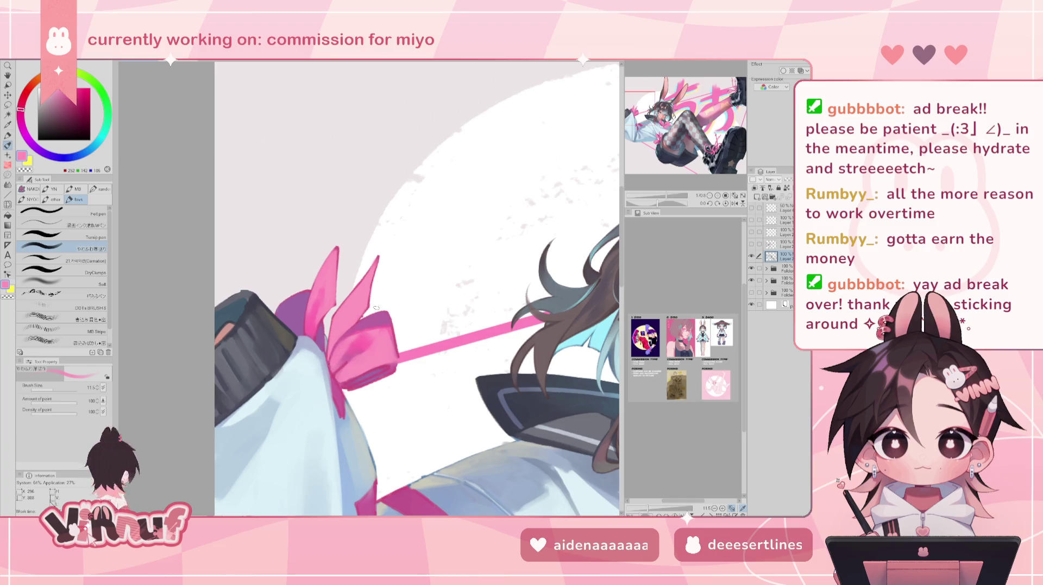
pyautogui.moveTo(363, 326); pyautogui.dragTo(351, 341)
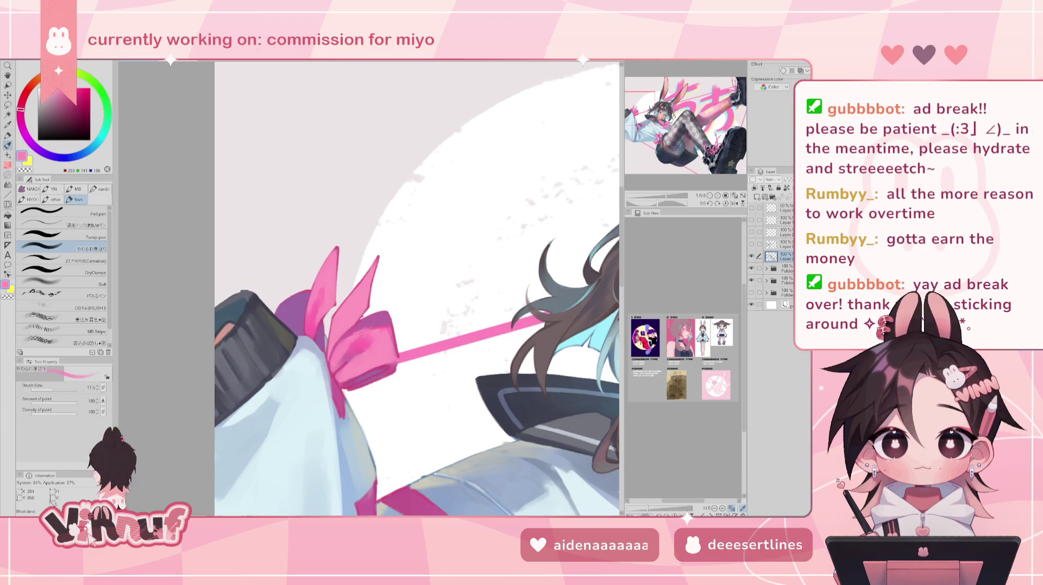
# Mirror the view, blend light pink into the bow, and sample its darker pinks and purple.
pyautogui.press('h')
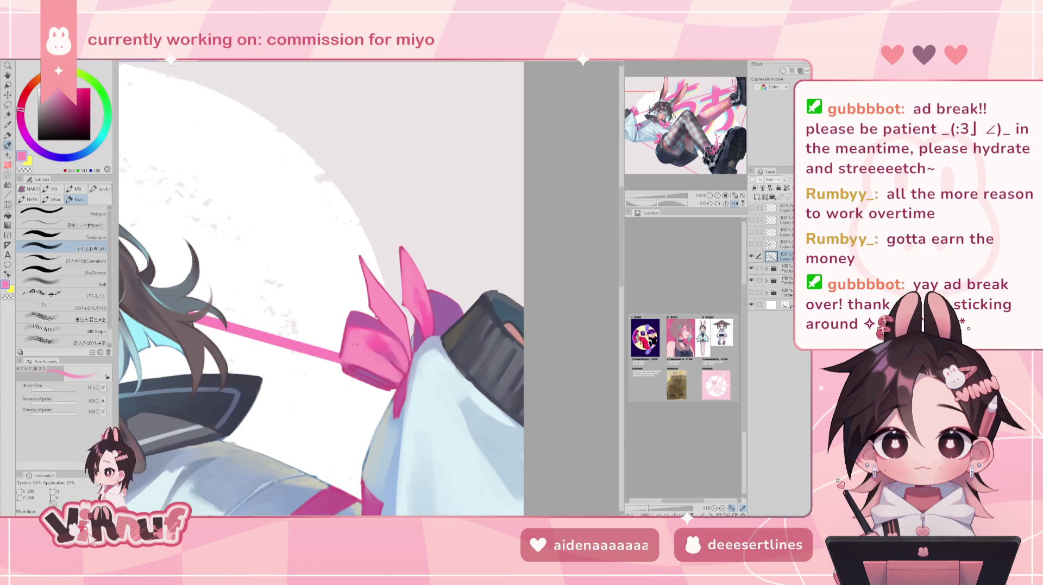
pyautogui.moveTo(352, 334); pyautogui.dragTo(346, 339)
pyautogui.keyDown('alt'); pyautogui.click(342, 365); pyautogui.keyUp('alt')
pyautogui.keyDown('alt'); pyautogui.click(345, 362); pyautogui.keyUp('alt')
pyautogui.keyDown('alt'); pyautogui.click(345, 367); pyautogui.keyUp('alt')
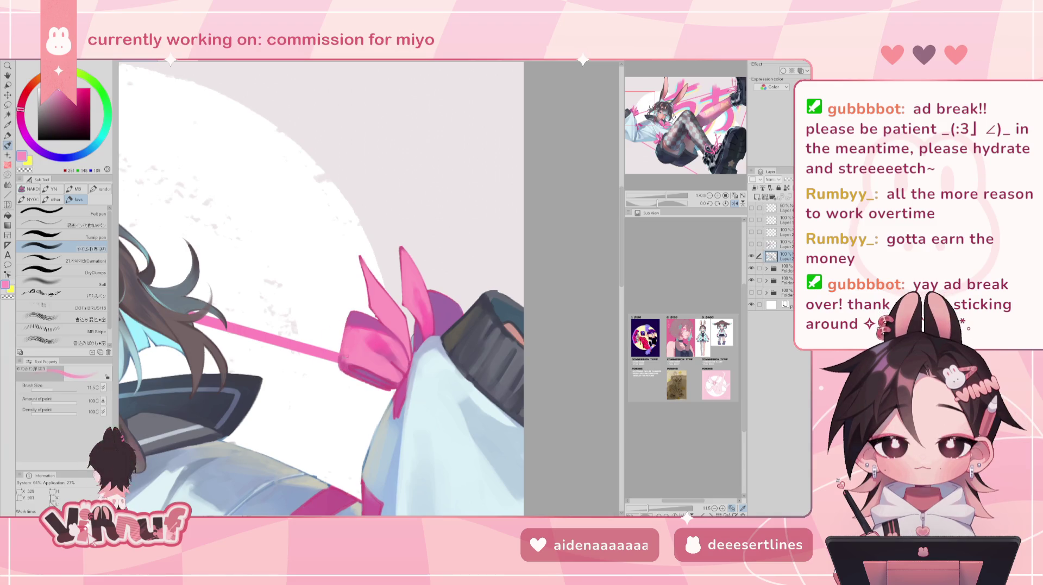
pyautogui.keyDown('alt'); pyautogui.click(350, 365); pyautogui.keyUp('alt')
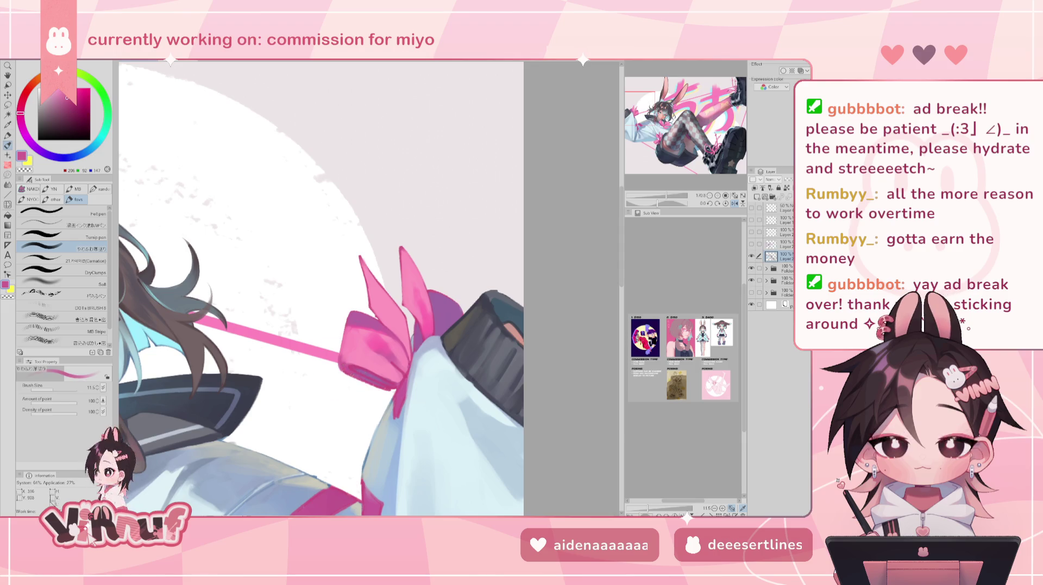
pyautogui.keyDown('alt'); pyautogui.click(372, 370); pyautogui.keyUp('alt')
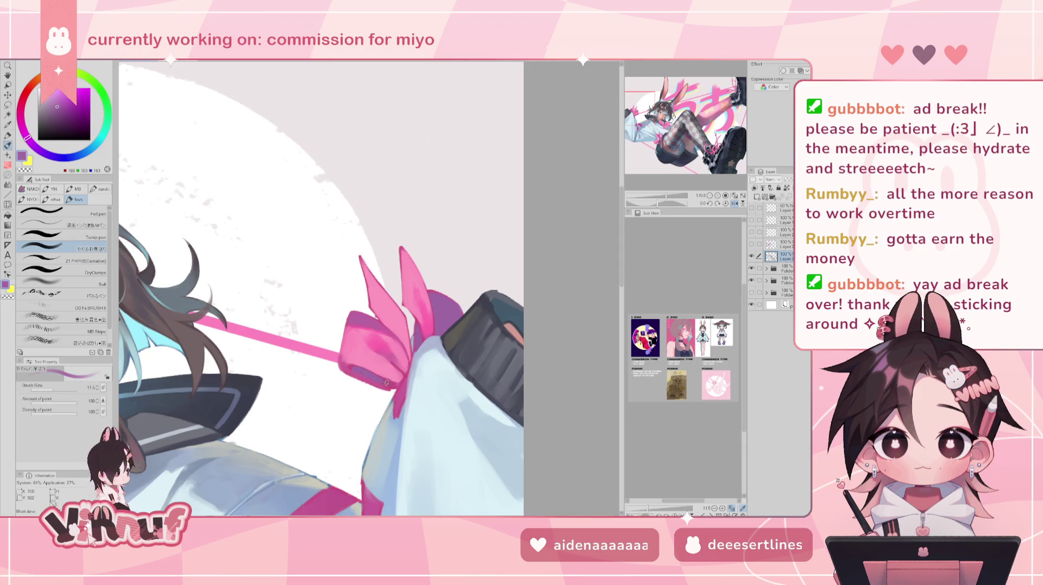
# Paint lighter pink highlights across the bow's upper loop.
pyautogui.keyDown('alt'); pyautogui.click(352, 340); pyautogui.keyUp('alt')
pyautogui.keyDown('alt'); pyautogui.click(343, 355); pyautogui.keyUp('alt')
pyautogui.keyDown('alt'); pyautogui.click(350, 336); pyautogui.keyUp('alt')
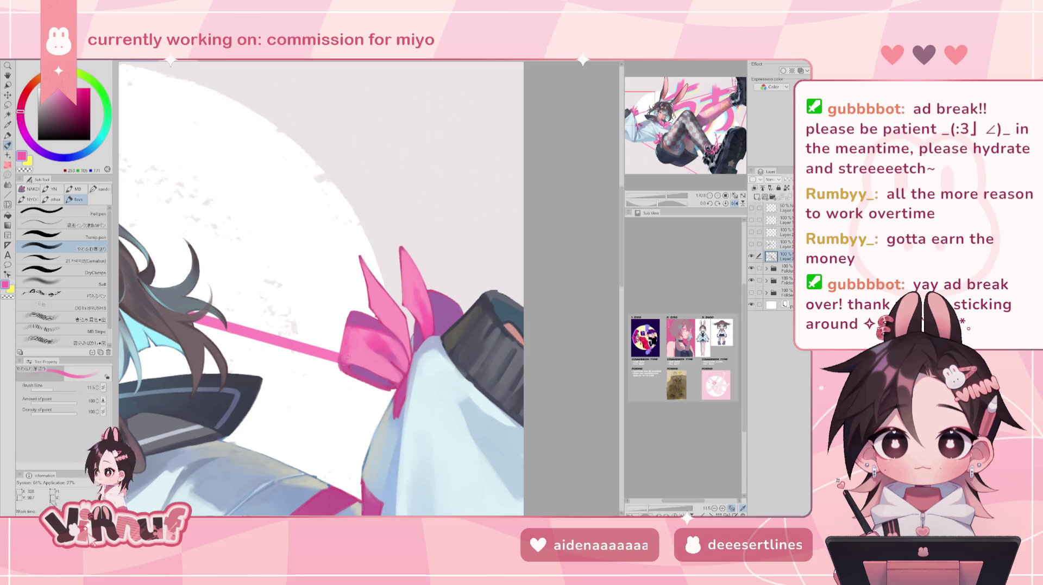
pyautogui.keyDown('alt'); pyautogui.click(367, 335); pyautogui.keyUp('alt')
pyautogui.moveTo(353, 326)
pyautogui.mouseDown()
pyautogui.moveTo(379, 336)
pyautogui.moveTo(399, 373)
pyautogui.mouseUp()
pyautogui.keyDown('alt'); pyautogui.click(384, 346); pyautogui.keyUp('alt')
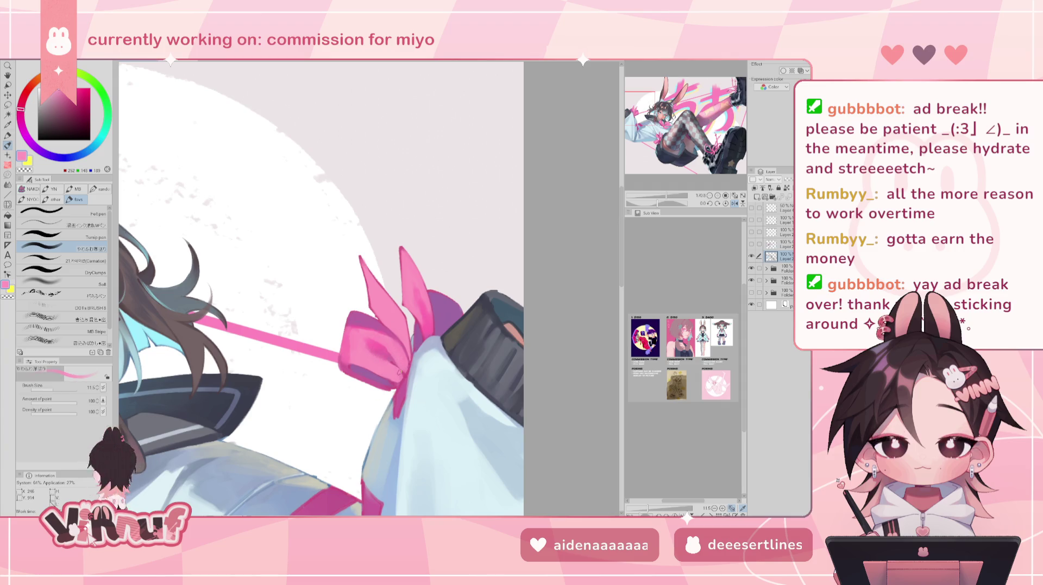
# Flip the canvas to check the bow, resample its pinks, and tilt the view toward the face.
pyautogui.keyDown('alt'); pyautogui.click(401, 368); pyautogui.keyUp('alt')
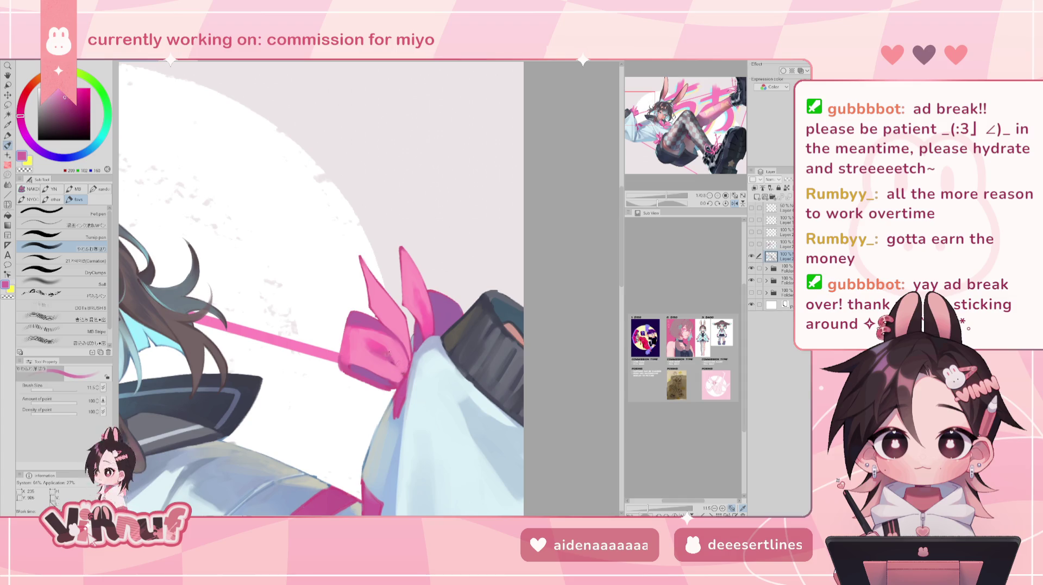
pyautogui.press('h')
pyautogui.keyDown('alt'); pyautogui.click(347, 367); pyautogui.keyUp('alt')
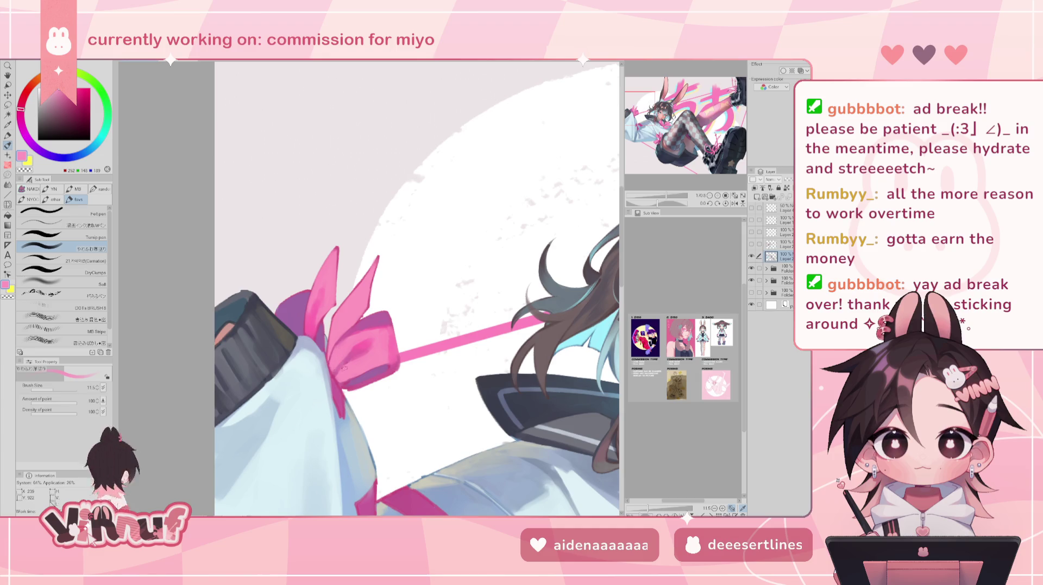
pyautogui.keyDown('alt'); pyautogui.click(341, 363); pyautogui.keyUp('alt')
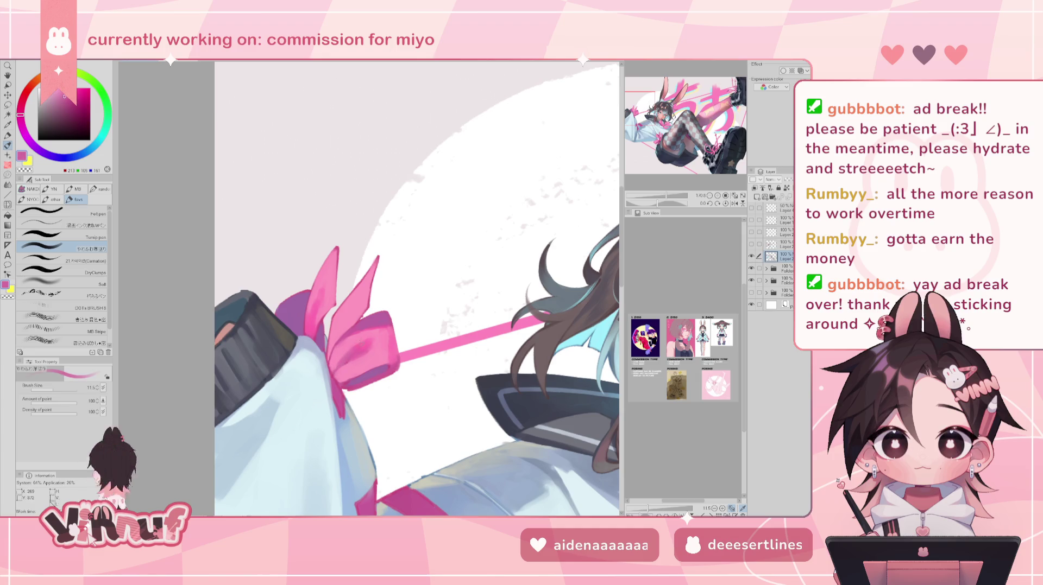
pyautogui.keyDown('alt'); pyautogui.click(347, 337); pyautogui.keyUp('alt')
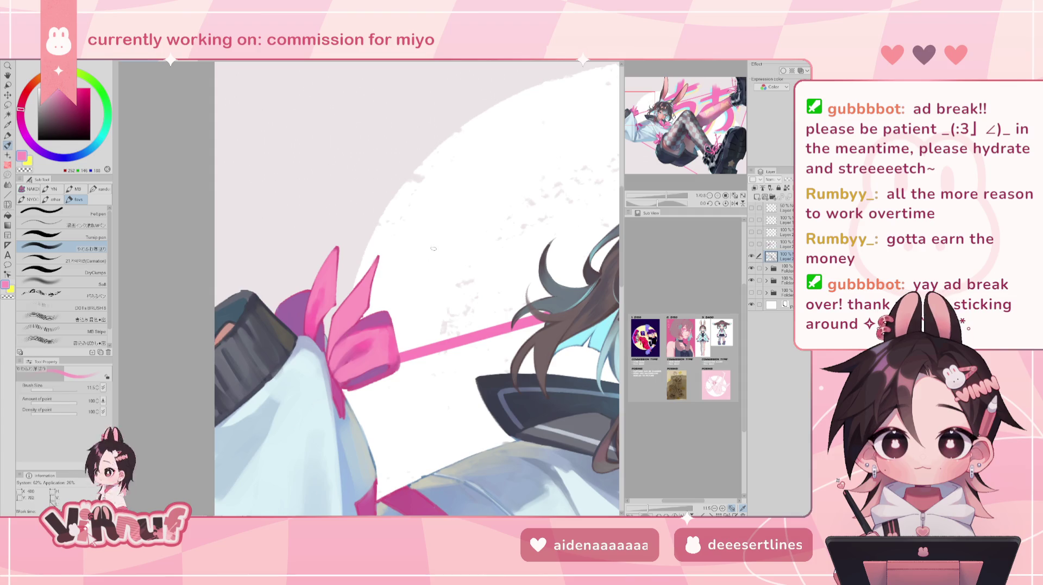
pyautogui.scroll(-5, 516, 306)
pyautogui.scroll(3, 516, 307)
pyautogui.scroll(2, 516, 307)
pyautogui.moveTo(666, 203); pyautogui.dragTo(655, 206)
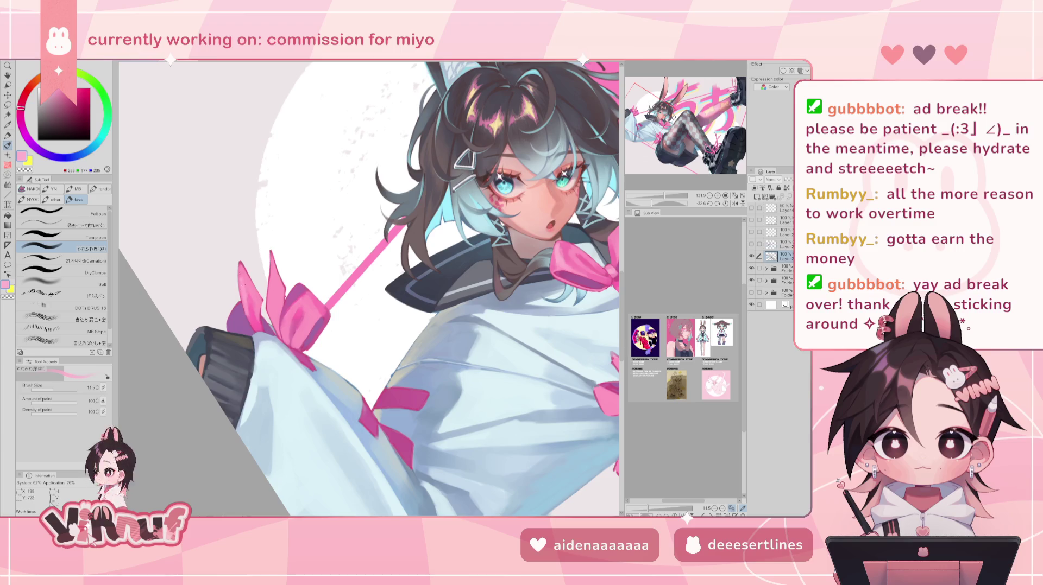
# Sample purple, light and hot pinks from the jacket bows and reset rotation upright.
pyautogui.keyDown('alt'); pyautogui.click(247, 287); pyautogui.keyUp('alt')
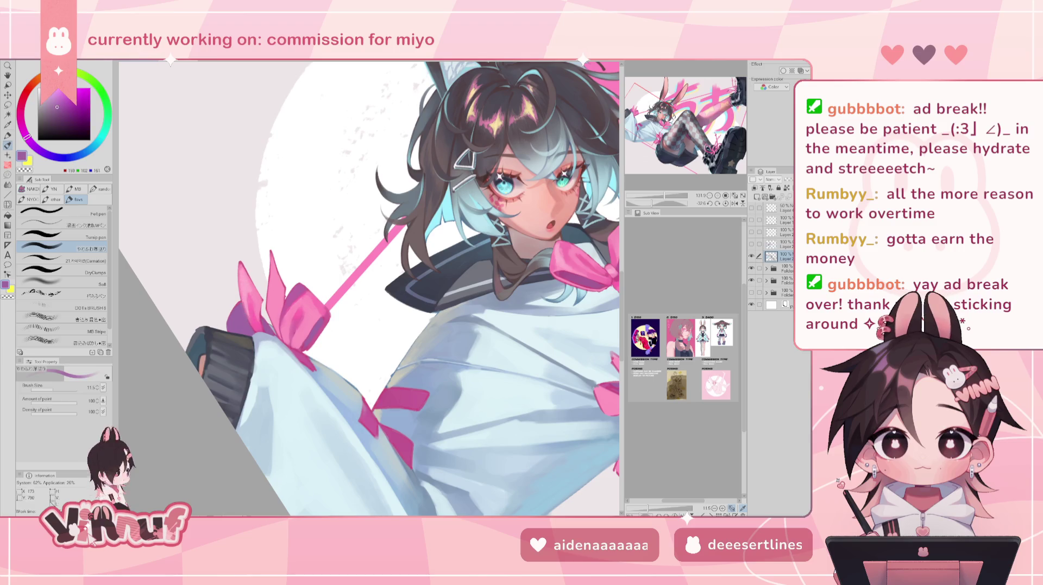
pyautogui.keyDown('alt'); pyautogui.click(277, 252); pyautogui.keyUp('alt')
pyautogui.keyDown('alt'); pyautogui.click(555, 243); pyautogui.keyUp('alt')
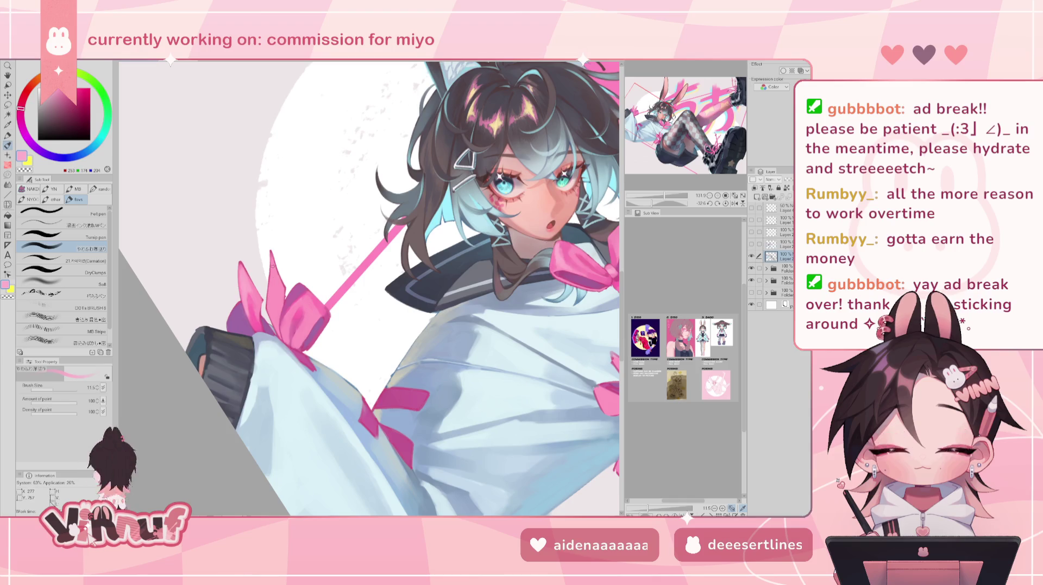
pyautogui.keyDown('alt'); pyautogui.click(298, 312); pyautogui.keyUp('alt')
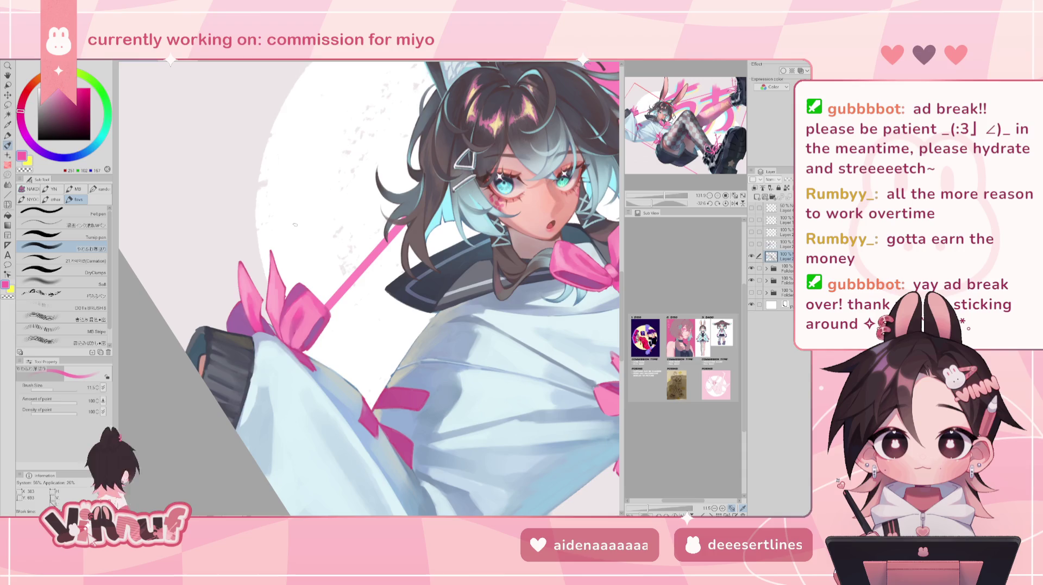
pyautogui.keyDown('alt'); pyautogui.click(287, 320); pyautogui.keyUp('alt')
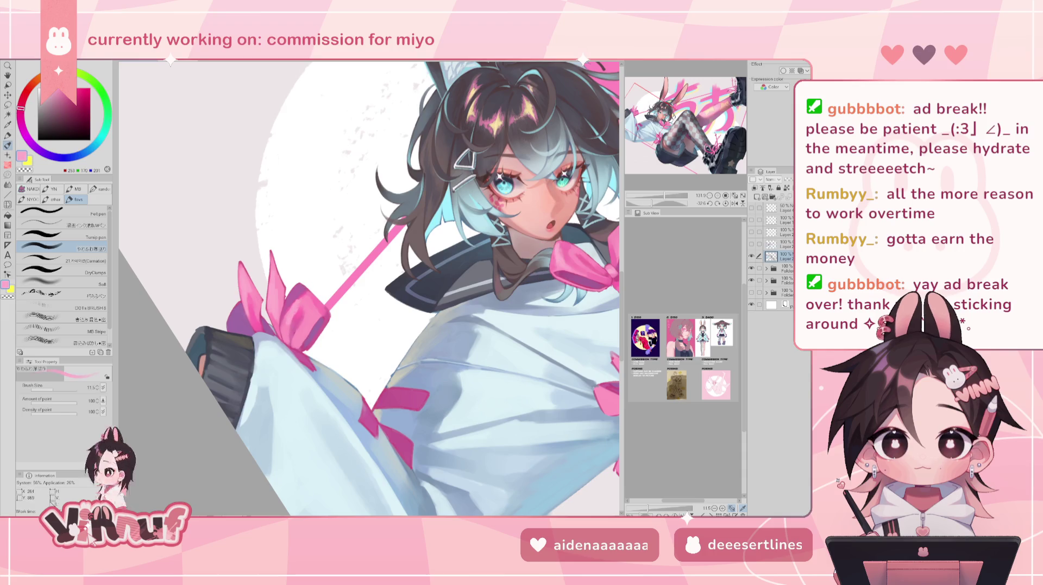
pyautogui.keyDown('alt'); pyautogui.click(299, 298); pyautogui.keyUp('alt')
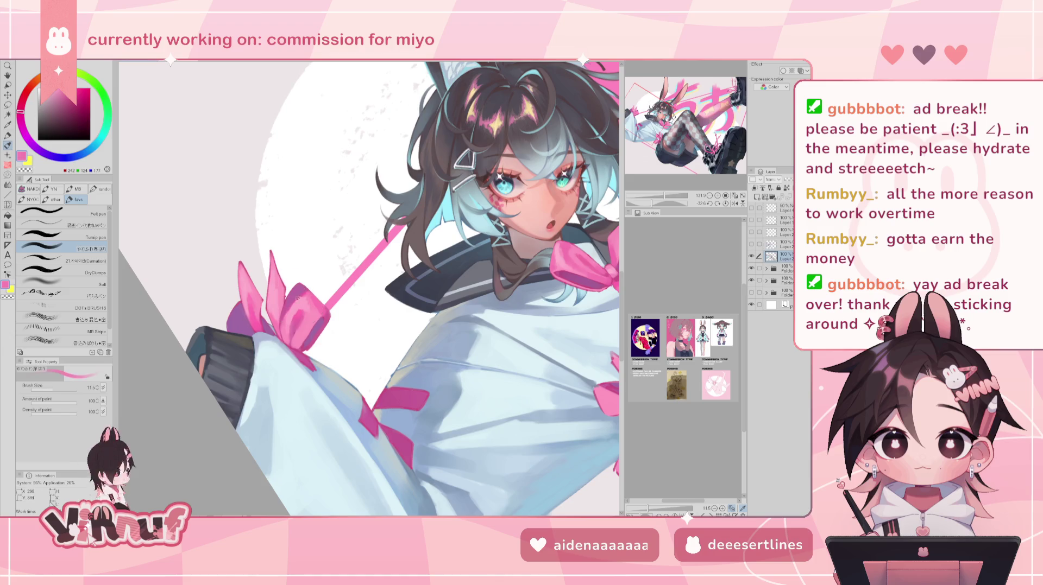
pyautogui.click(718, 204)
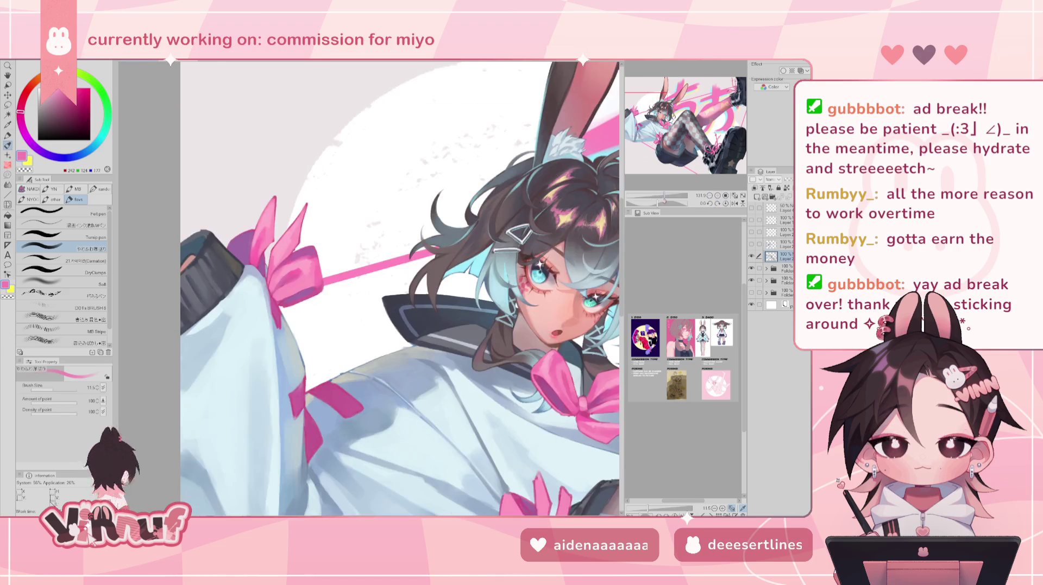
# Refine the bow's light and deep pink shading in mirrored view, then flip back.
pyautogui.keyDown('alt'); pyautogui.click(315, 277); pyautogui.keyUp('alt')
pyautogui.press('h')
pyautogui.keyDown('alt'); pyautogui.click(433, 273); pyautogui.keyUp('alt')
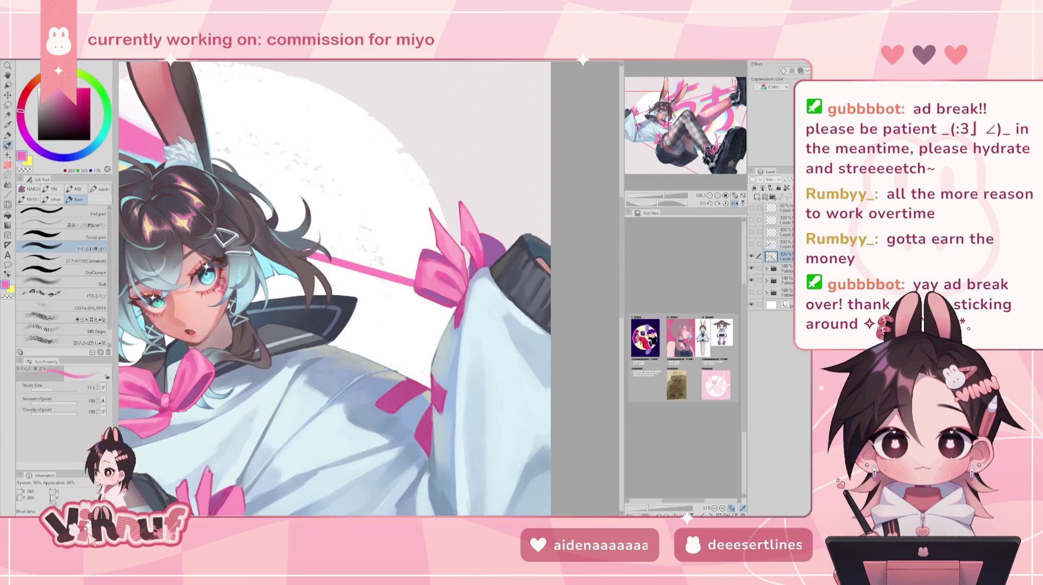
pyautogui.keyDown('alt'); pyautogui.click(448, 281); pyautogui.keyUp('alt')
pyautogui.keyDown('alt'); pyautogui.click(440, 274); pyautogui.keyUp('alt')
pyautogui.keyDown('alt'); pyautogui.click(433, 277); pyautogui.keyUp('alt')
pyautogui.keyDown('alt'); pyautogui.click(455, 285); pyautogui.keyUp('alt')
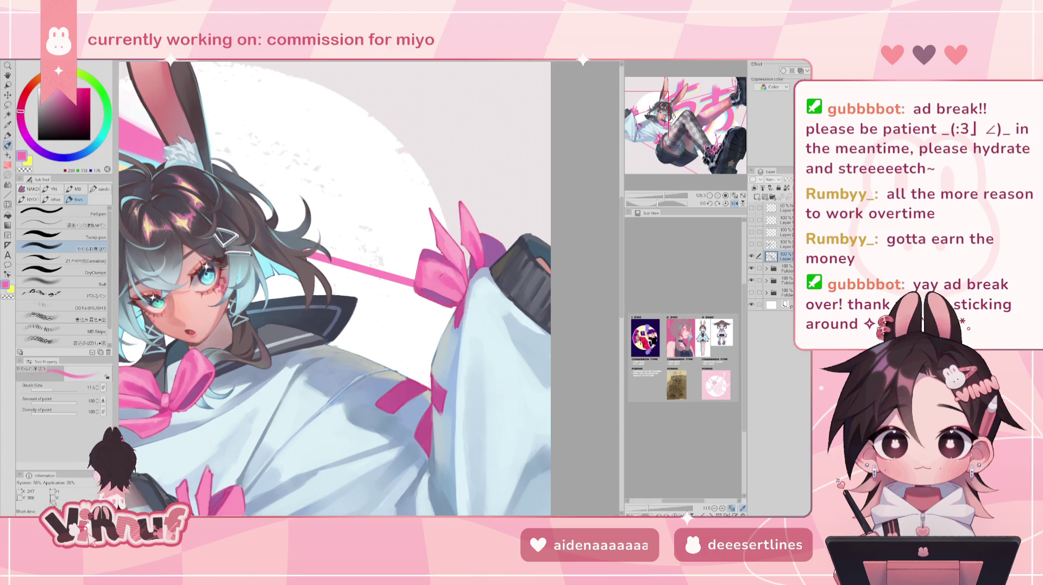
pyautogui.press('h')
pyautogui.scroll(-5, 403, 288)
pyautogui.scroll(1, 462, 330)
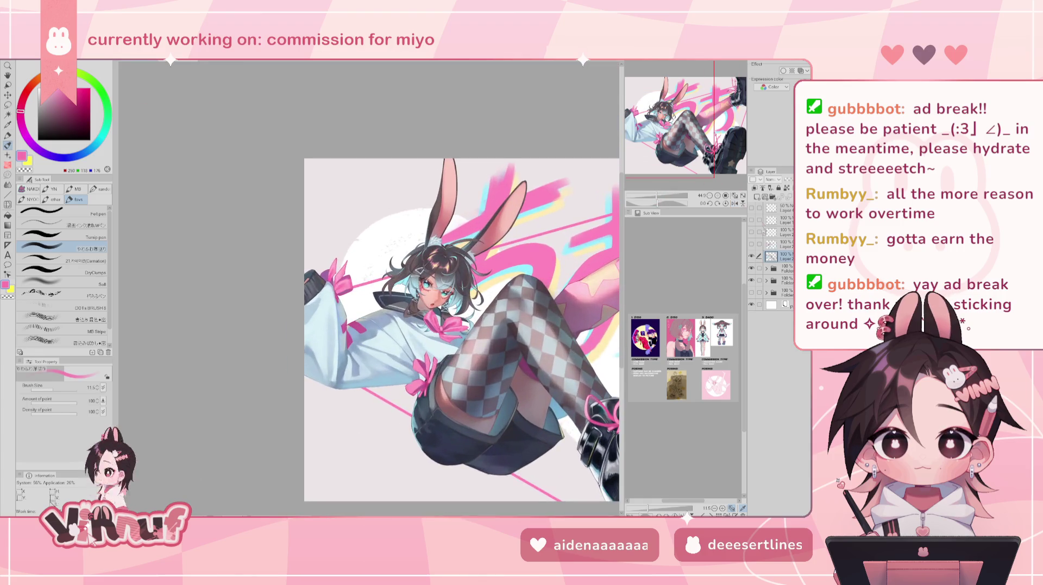
# Zoom onto the sleeve, sample ribbon pinks and magenta, then rotate and pick the shirt's blue-grey.
pyautogui.press('h')
pyautogui.press('h')
pyautogui.moveTo(461, 326); pyautogui.dragTo(461, 283)
pyautogui.moveTo(658, 197)
pyautogui.mouseDown()
pyautogui.moveTo(671, 196)
pyautogui.moveTo(640, 204)
pyautogui.mouseUp()
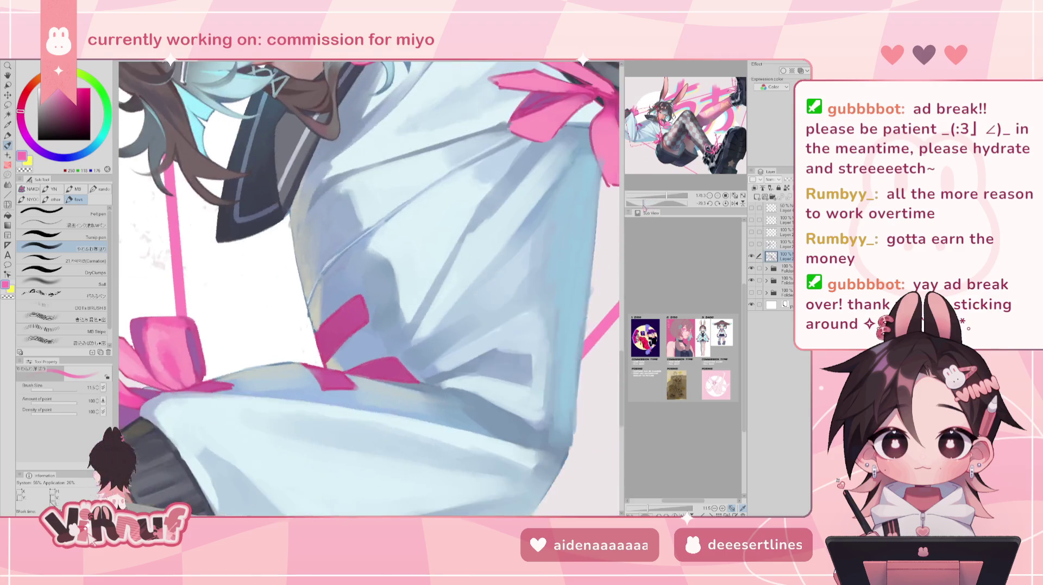
pyautogui.keyDown('alt'); pyautogui.click(298, 329); pyautogui.keyUp('alt')
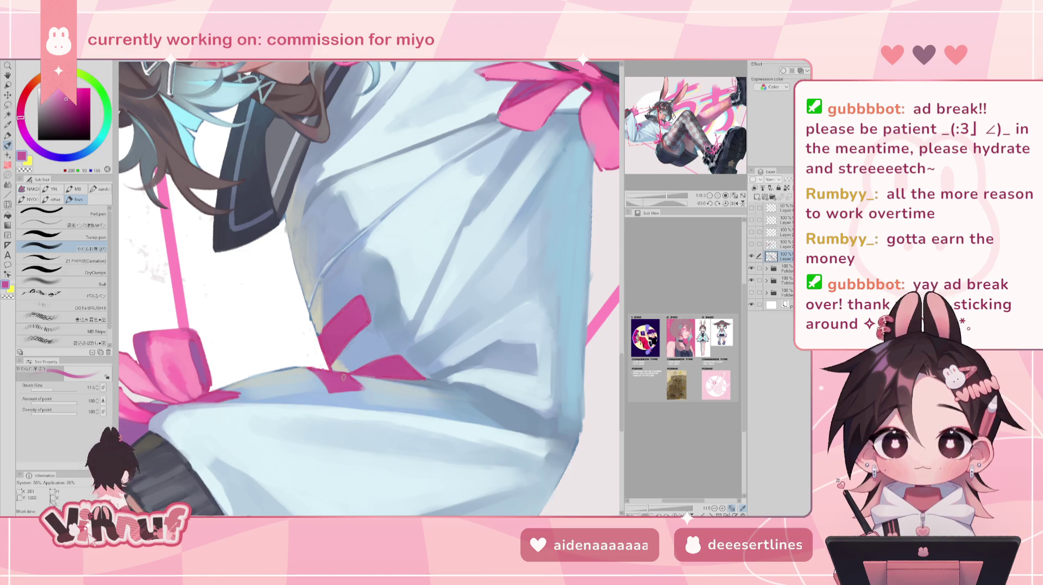
pyautogui.keyDown('alt'); pyautogui.click(322, 338); pyautogui.keyUp('alt')
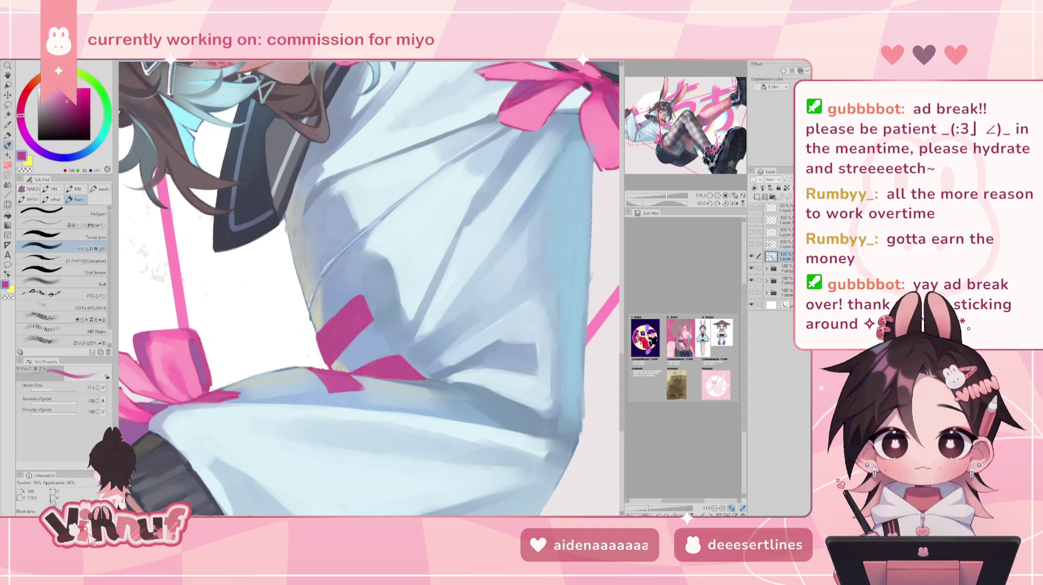
pyautogui.keyDown('alt'); pyautogui.click(332, 364); pyautogui.keyUp('alt')
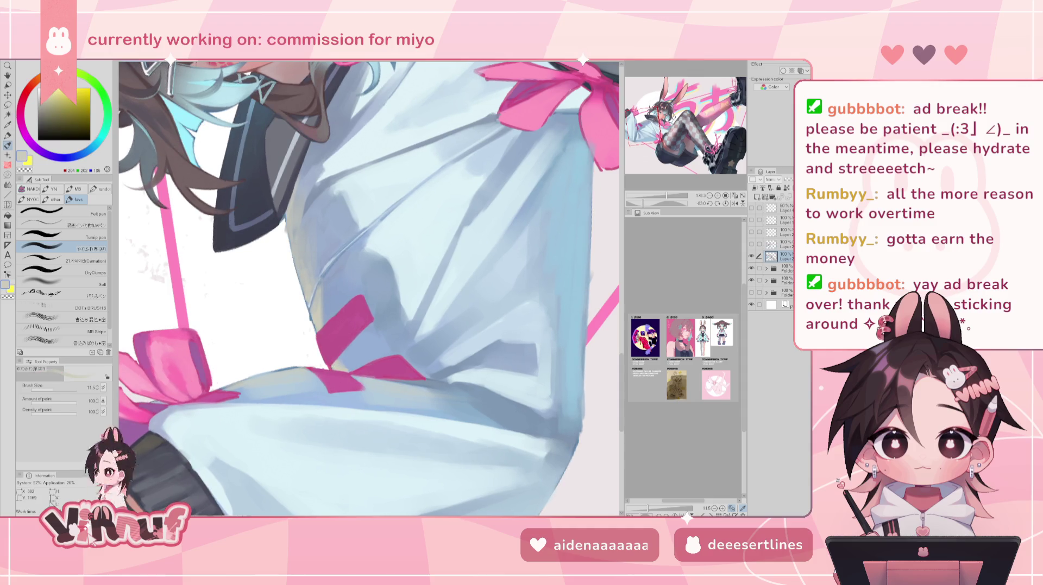
pyautogui.keyDown('alt'); pyautogui.click(326, 347); pyautogui.keyUp('alt')
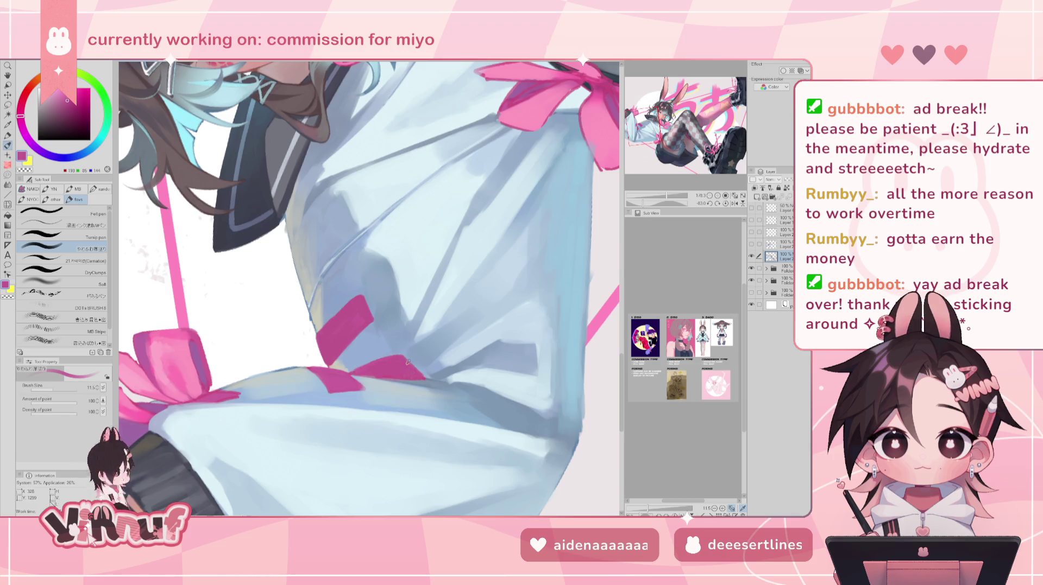
pyautogui.moveTo(378, 370)
pyautogui.mouseDown()
pyautogui.moveTo(348, 304)
pyautogui.moveTo(277, 375)
pyautogui.mouseUp()
pyautogui.keyDown('alt'); pyautogui.click(276, 374); pyautogui.keyUp('alt')
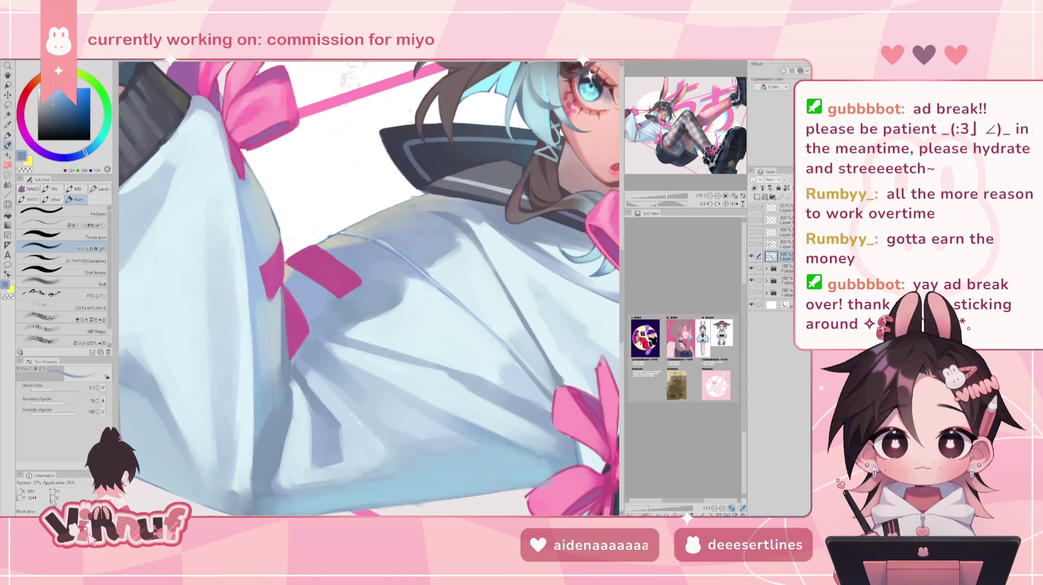
# Shade the jacket with ribbon pink and blue-grey, flip to check, then fit the canvas (Ctrl+0).
pyautogui.keyDown('alt'); pyautogui.click(271, 290); pyautogui.keyUp('alt')
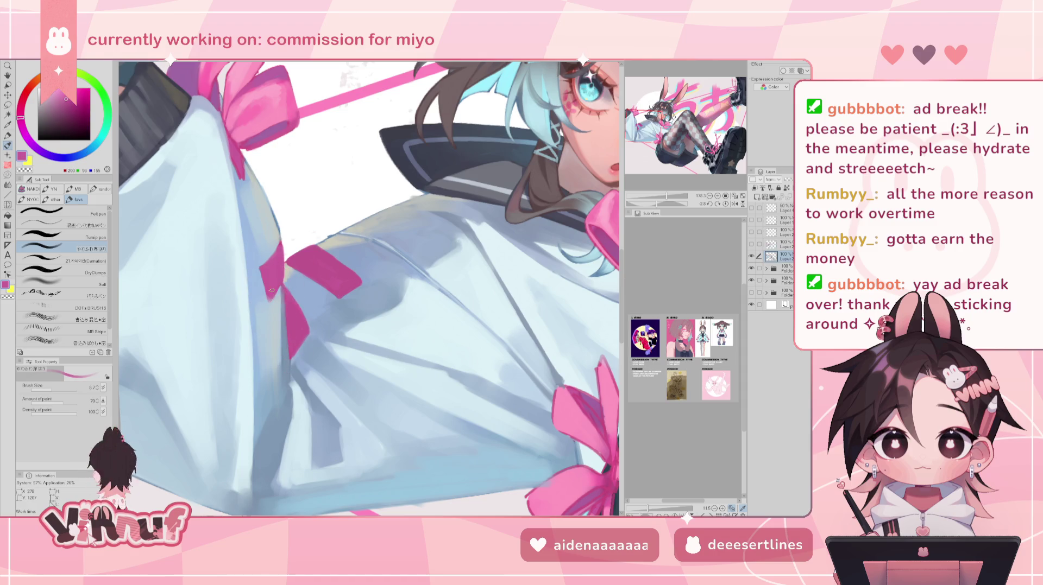
pyautogui.keyDown('alt'); pyautogui.click(285, 334); pyautogui.keyUp('alt')
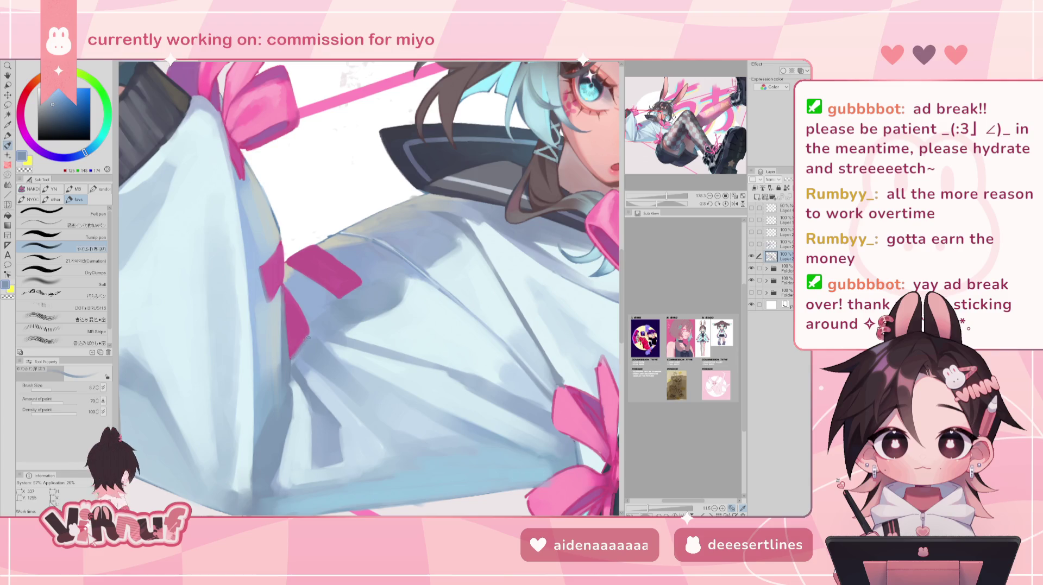
pyautogui.press('h')
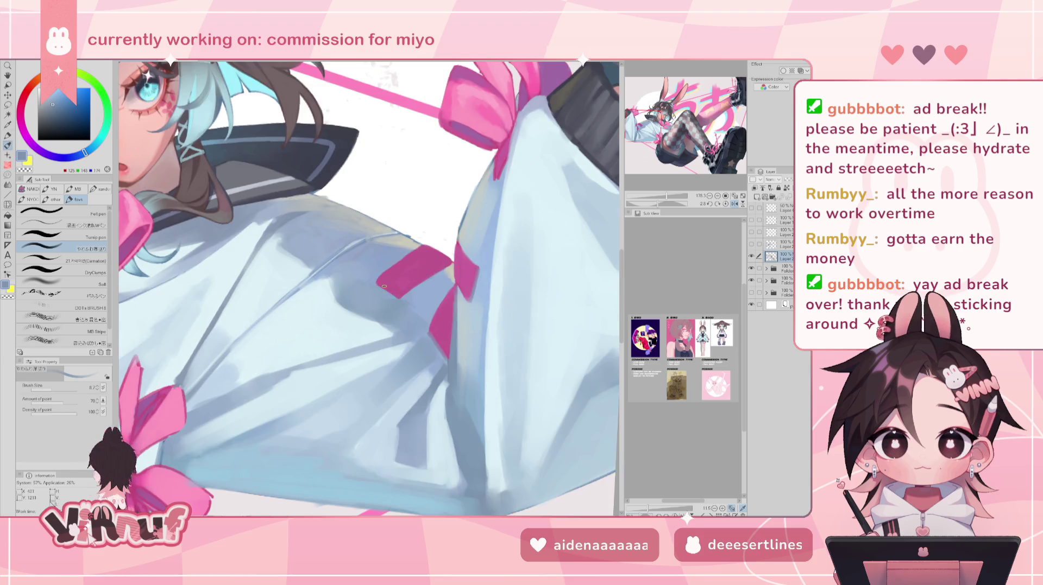
pyautogui.keyDown('alt'); pyautogui.click(380, 281); pyautogui.keyUp('alt')
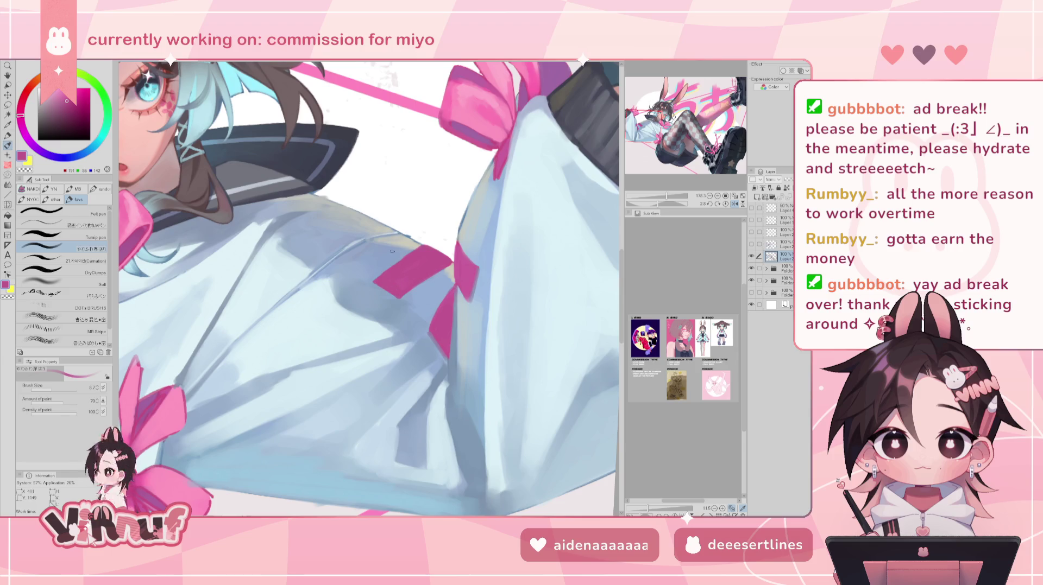
pyautogui.keyDown('alt'); pyautogui.click(437, 377); pyautogui.keyUp('alt')
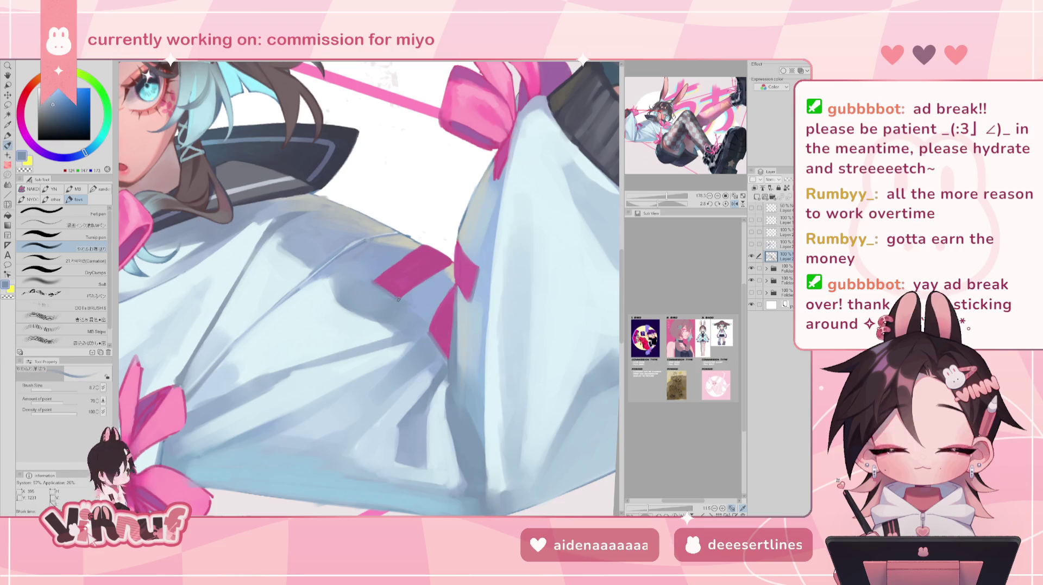
pyautogui.press('h')
pyautogui.hotkey('ctrl', '0')
pyautogui.scroll(3, 443, 288)
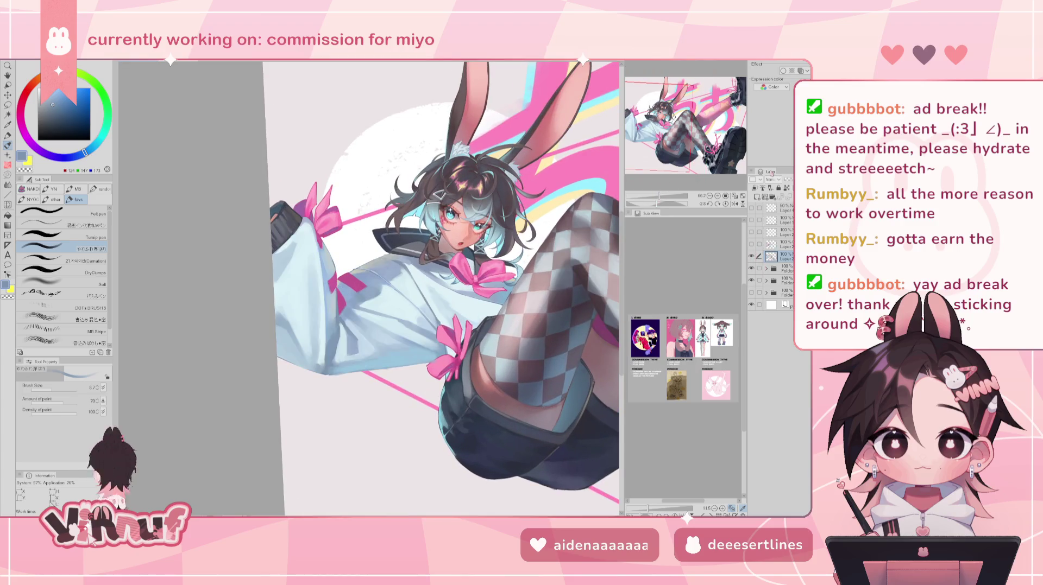
# Rotate the canvas steeply, sample the ribbon pink, then reset rotation upright and zoom out.
pyautogui.moveTo(434, 271); pyautogui.dragTo(397, 253)
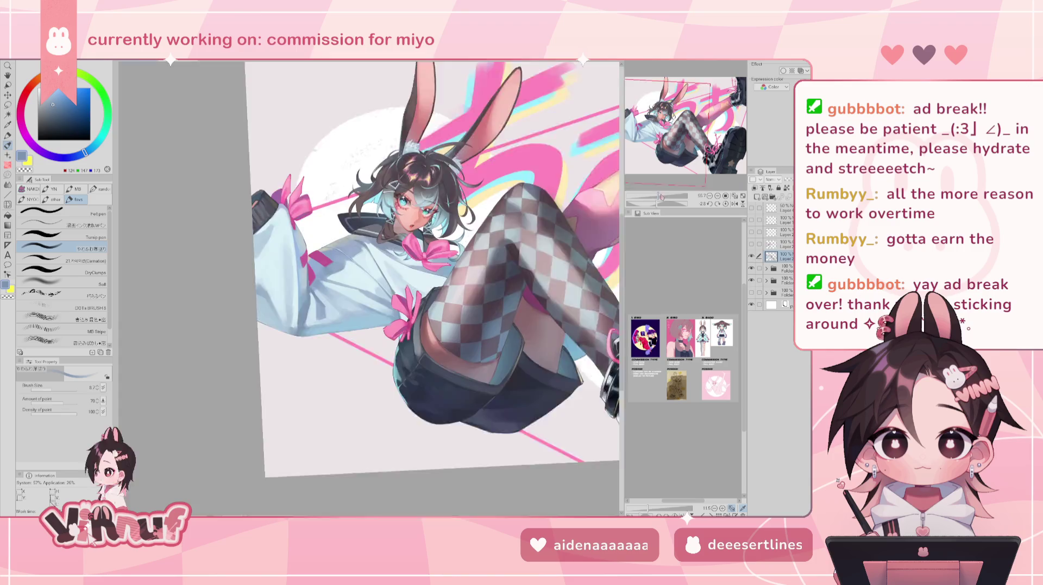
pyautogui.scroll(5, 380, 244)
pyautogui.moveTo(282, 260); pyautogui.dragTo(212, 331)
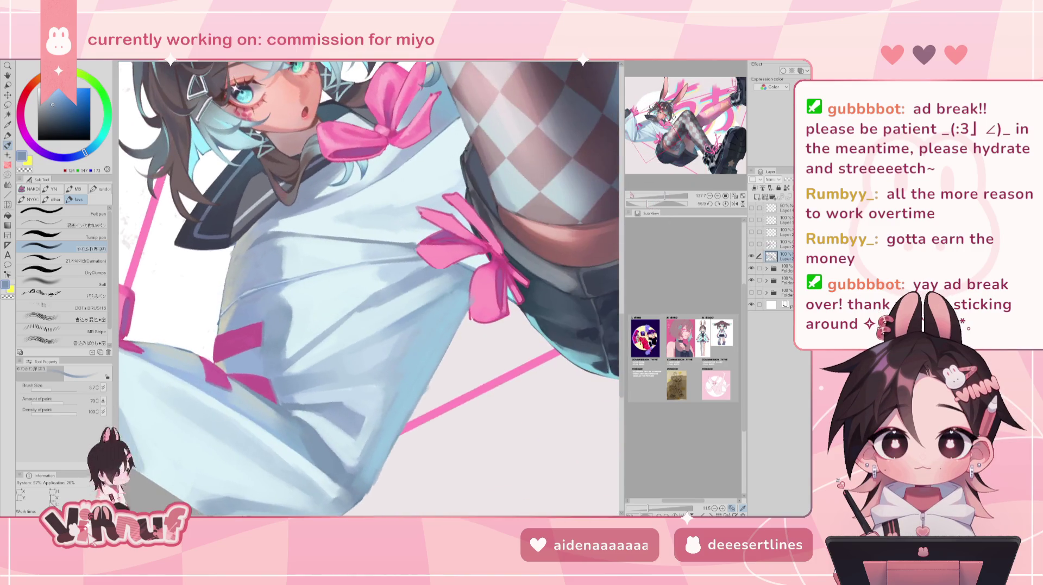
pyautogui.keyDown('alt'); pyautogui.click(219, 356); pyautogui.keyUp('alt')
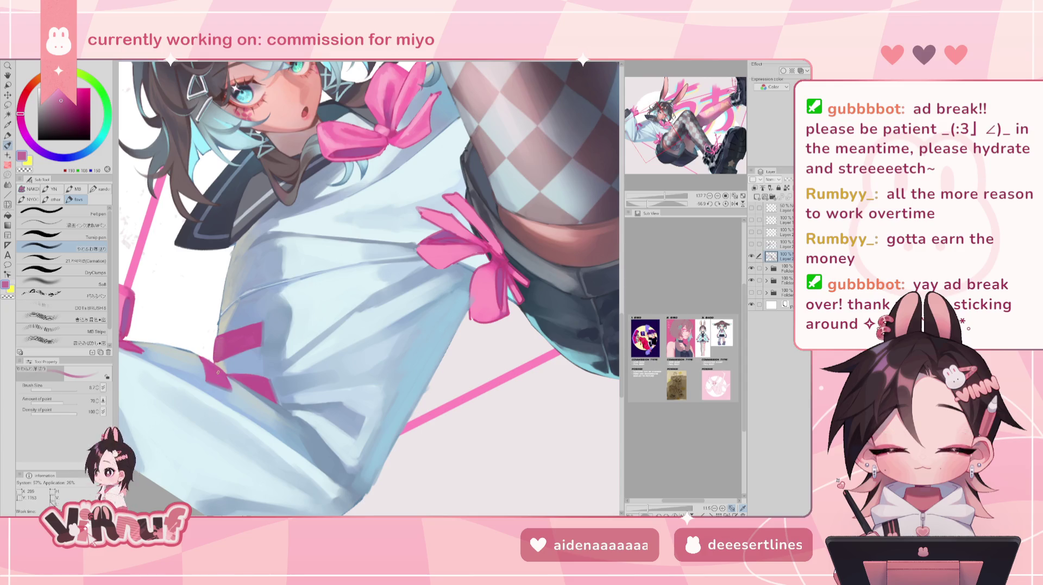
pyautogui.keyDown('alt'); pyautogui.click(218, 326); pyautogui.keyUp('alt')
pyautogui.keyDown('alt'); pyautogui.click(221, 354); pyautogui.keyUp('alt')
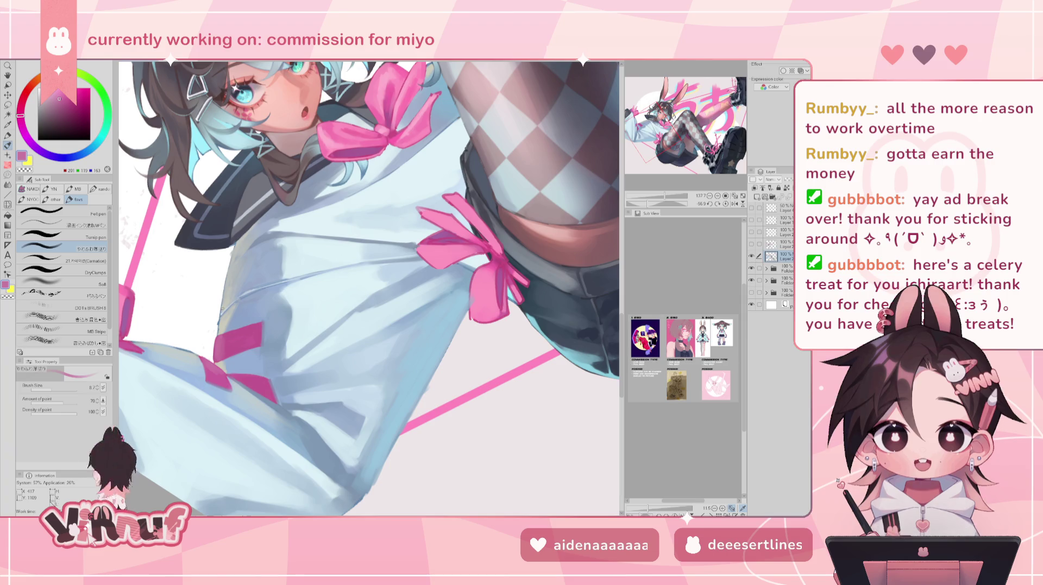
pyautogui.click(726, 204)
pyautogui.scroll(-2, 369, 287)
pyautogui.scroll(-2, 369, 288)
pyautogui.scroll(-2, 369, 288)
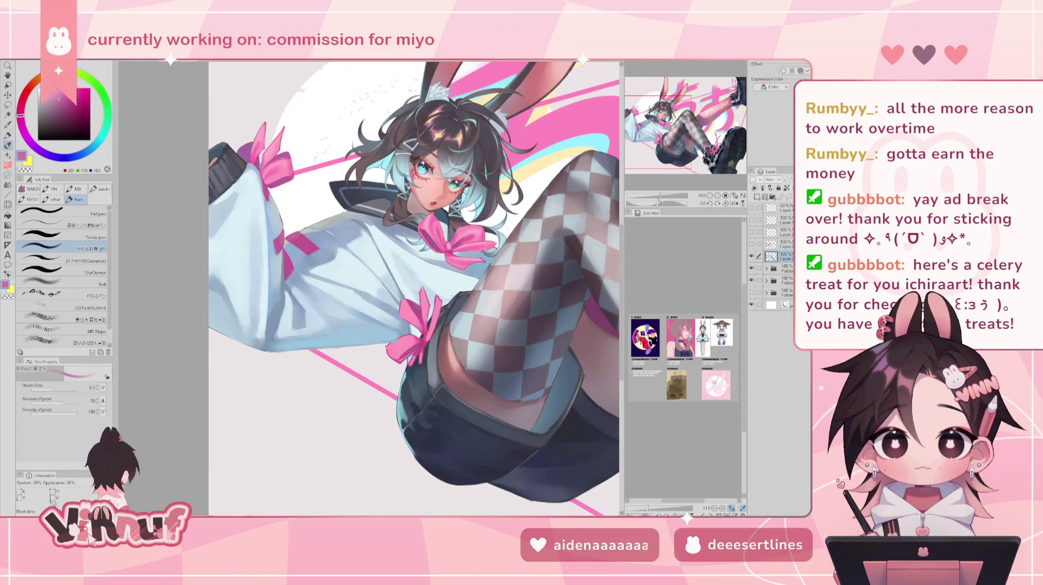
# Zoom onto the bow by the checkered legs and sample its bright, dark and light pinks.
pyautogui.moveTo(658, 196); pyautogui.dragTo(664, 197)
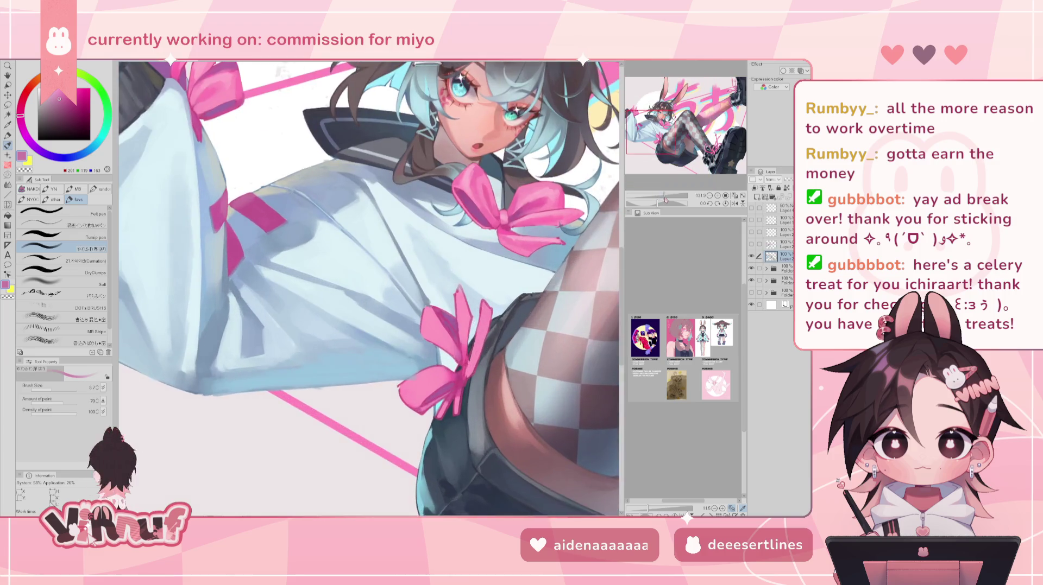
pyautogui.moveTo(641, 133); pyautogui.dragTo(658, 136)
pyautogui.keyDown('alt'); pyautogui.click(345, 259); pyautogui.keyUp('alt')
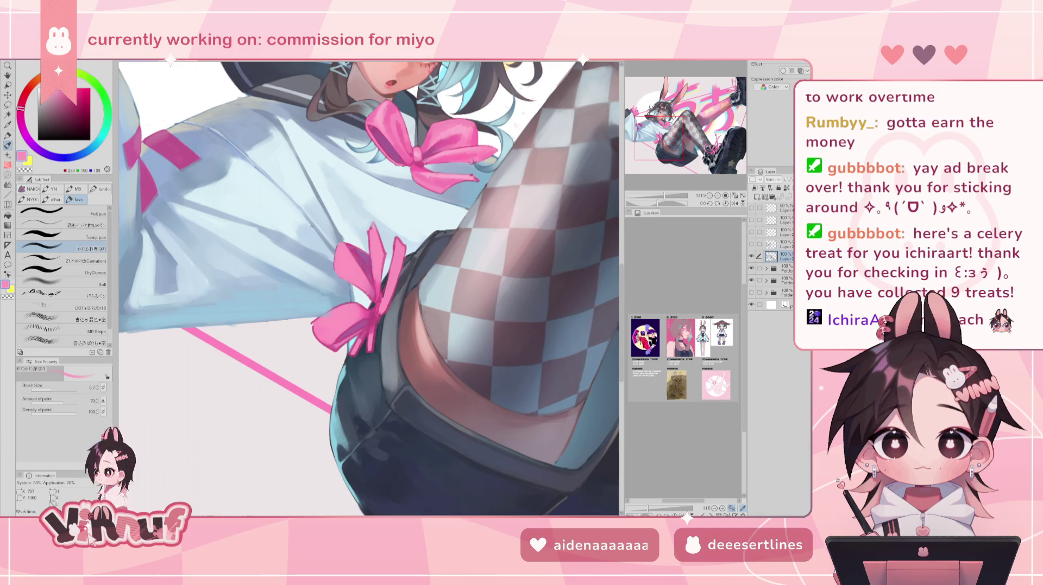
pyautogui.keyDown('alt'); pyautogui.click(364, 288); pyautogui.keyUp('alt')
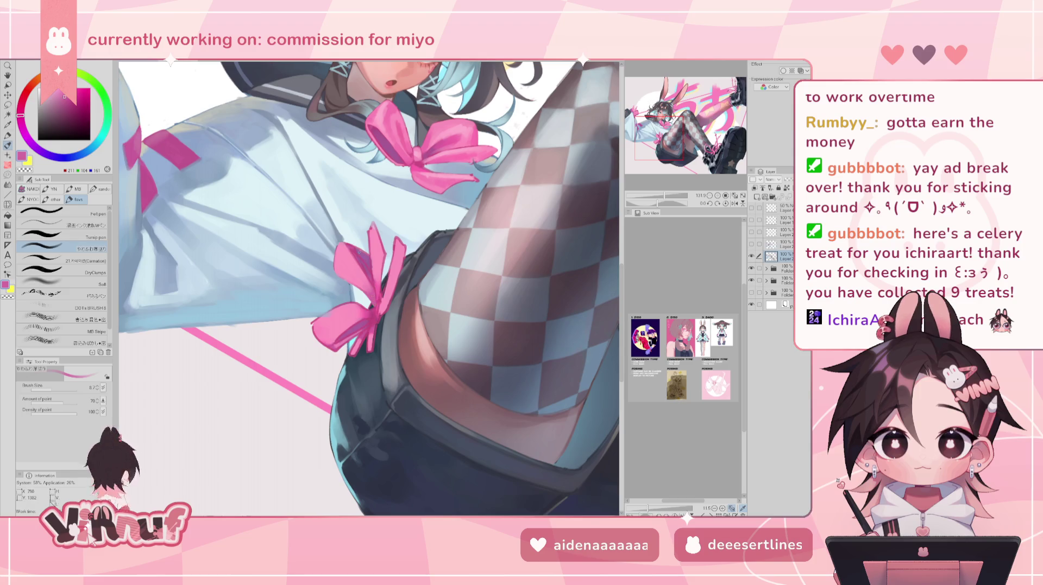
pyautogui.keyDown('alt'); pyautogui.click(366, 272); pyautogui.keyUp('alt')
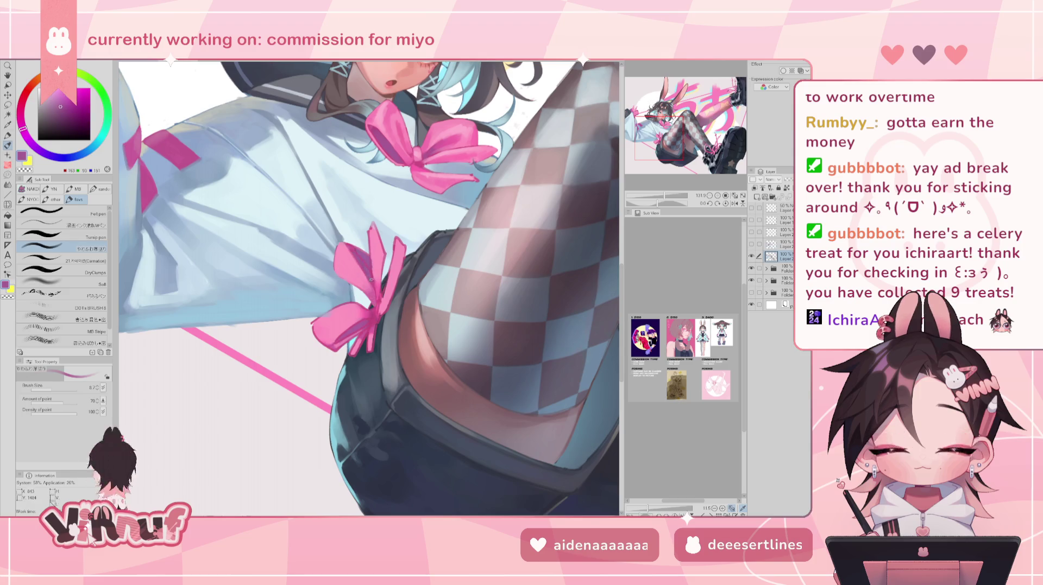
pyautogui.keyDown('alt'); pyautogui.click(365, 255); pyautogui.keyUp('alt')
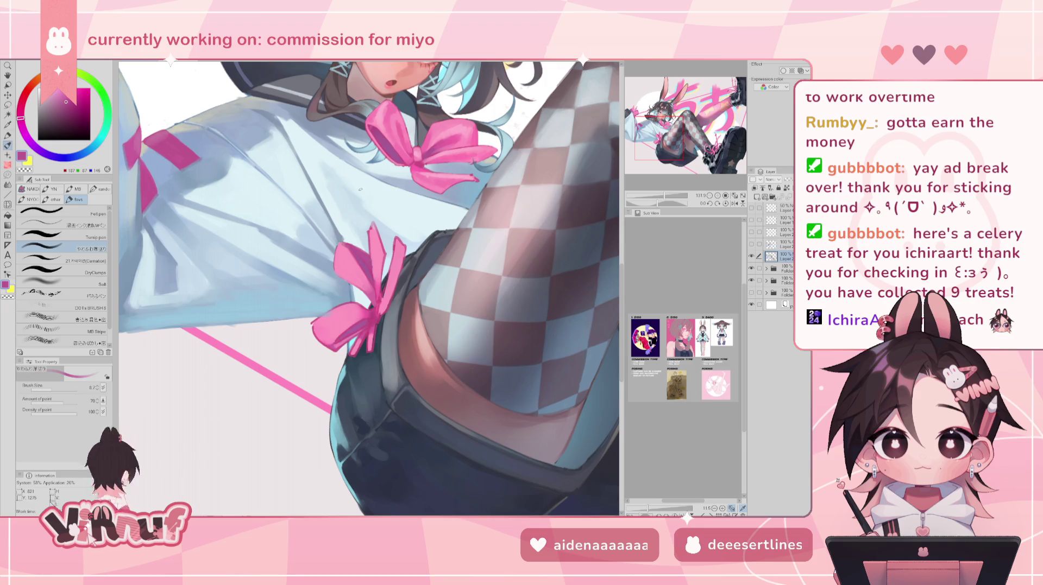
pyautogui.keyDown('alt'); pyautogui.click(383, 255); pyautogui.keyUp('alt')
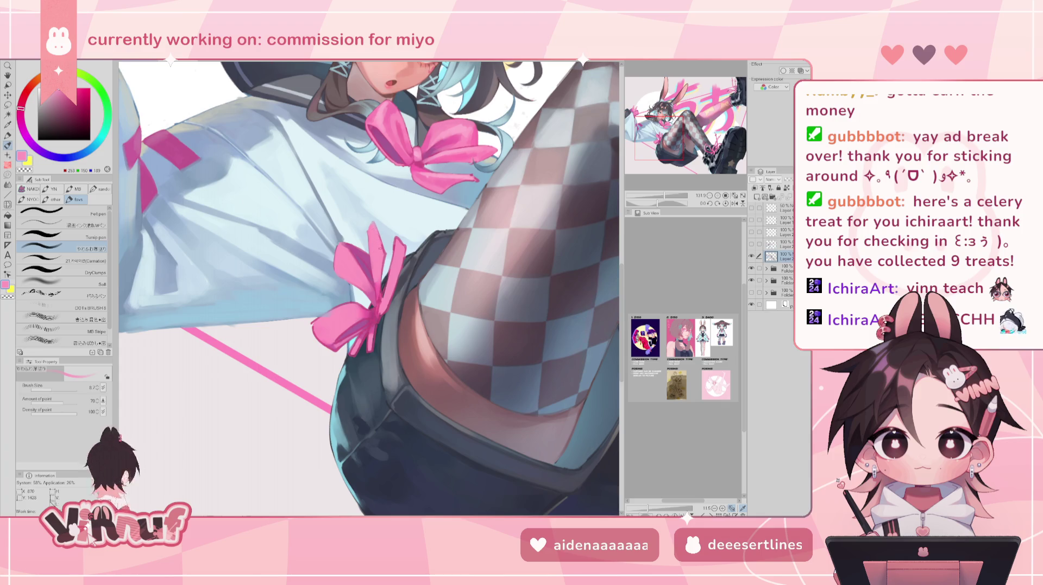
pyautogui.keyDown('alt'); pyautogui.click(380, 291); pyautogui.keyUp('alt')
pyautogui.keyDown('alt'); pyautogui.click(338, 255); pyautogui.keyUp('alt')
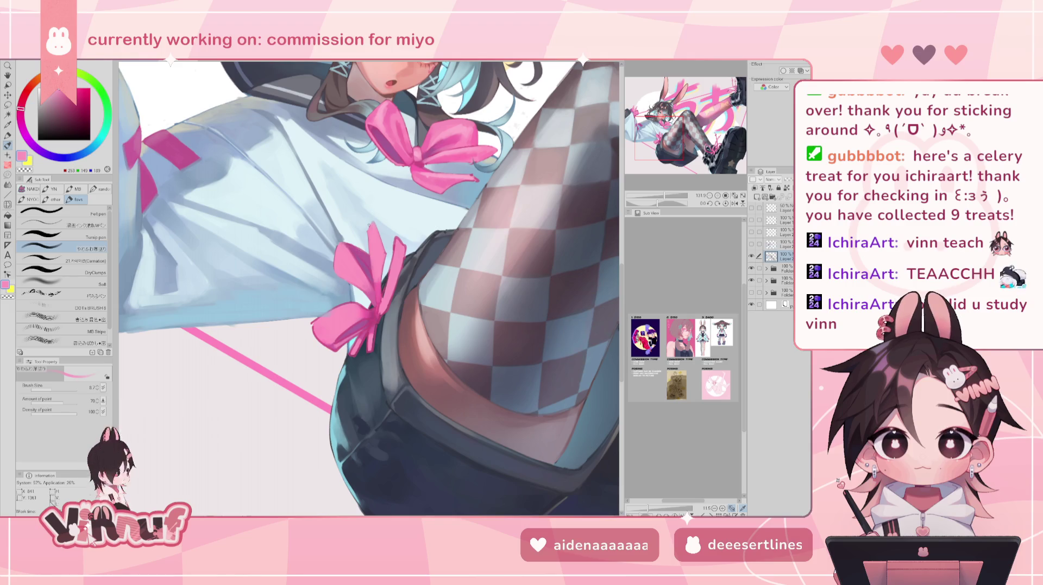
# Mirror the canvas and back, then sample magenta and light pink shades from the bow.
pyautogui.press('h')
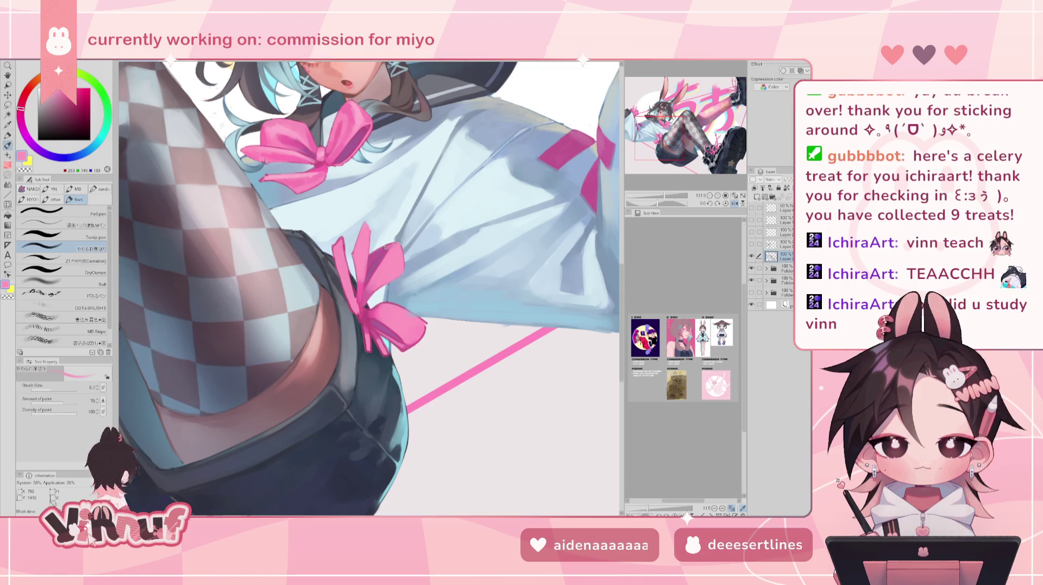
pyautogui.press('h')
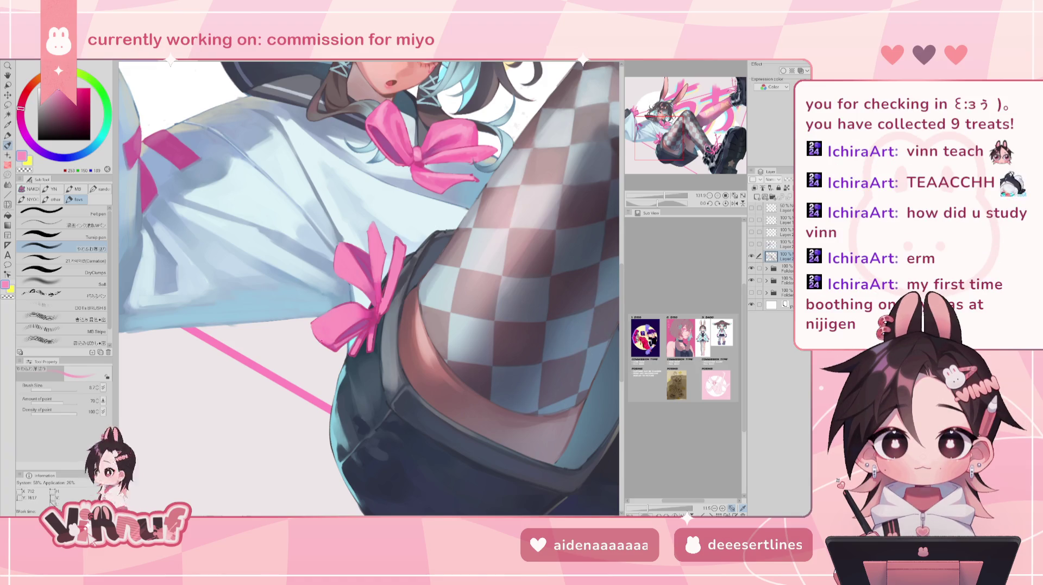
pyautogui.keyDown('alt'); pyautogui.click(332, 350); pyautogui.keyUp('alt')
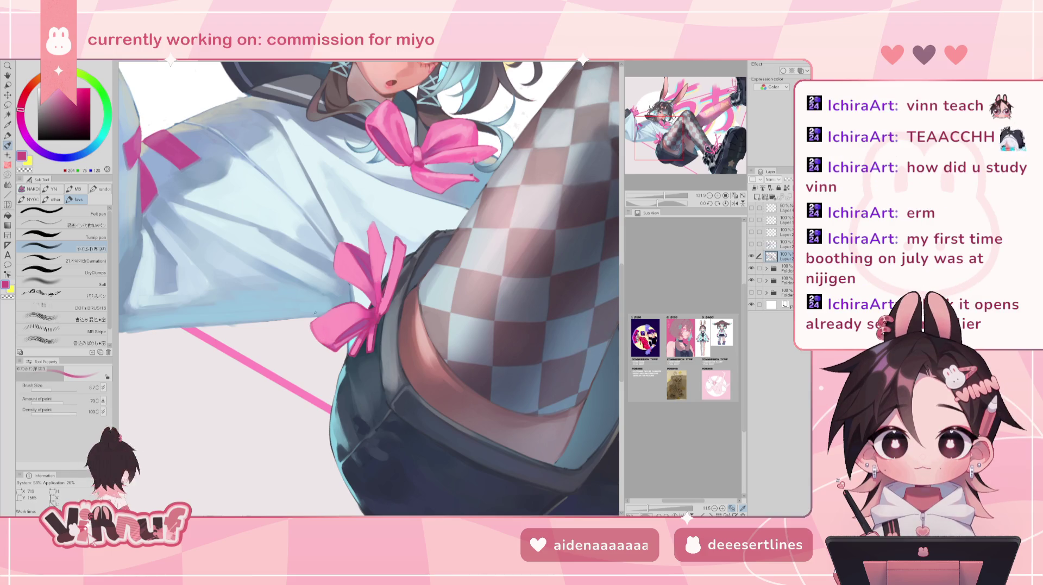
pyautogui.keyDown('alt'); pyautogui.click(323, 316); pyautogui.keyUp('alt')
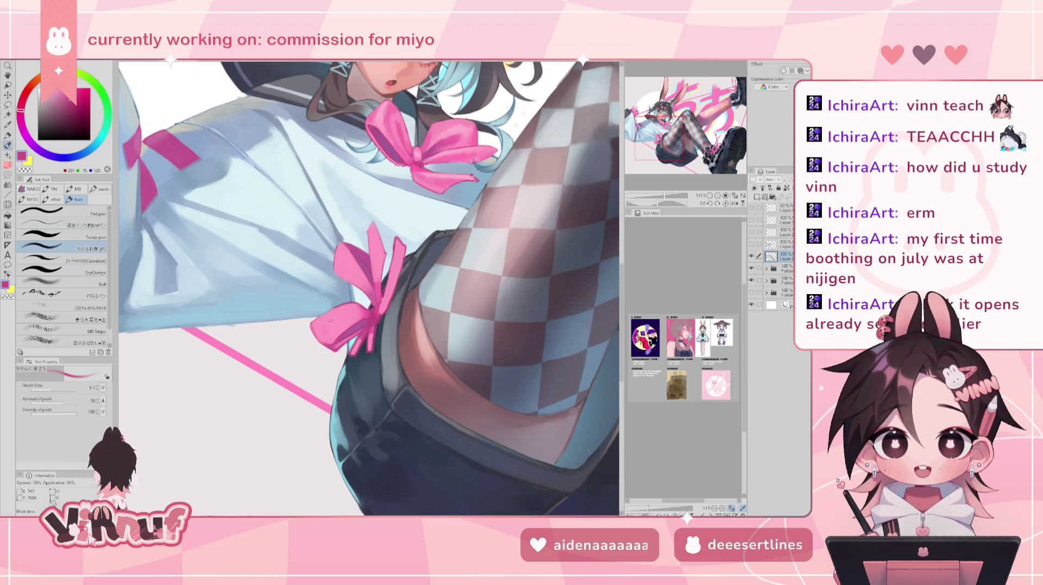
pyautogui.keyDown('alt'); pyautogui.click(330, 321); pyautogui.keyUp('alt')
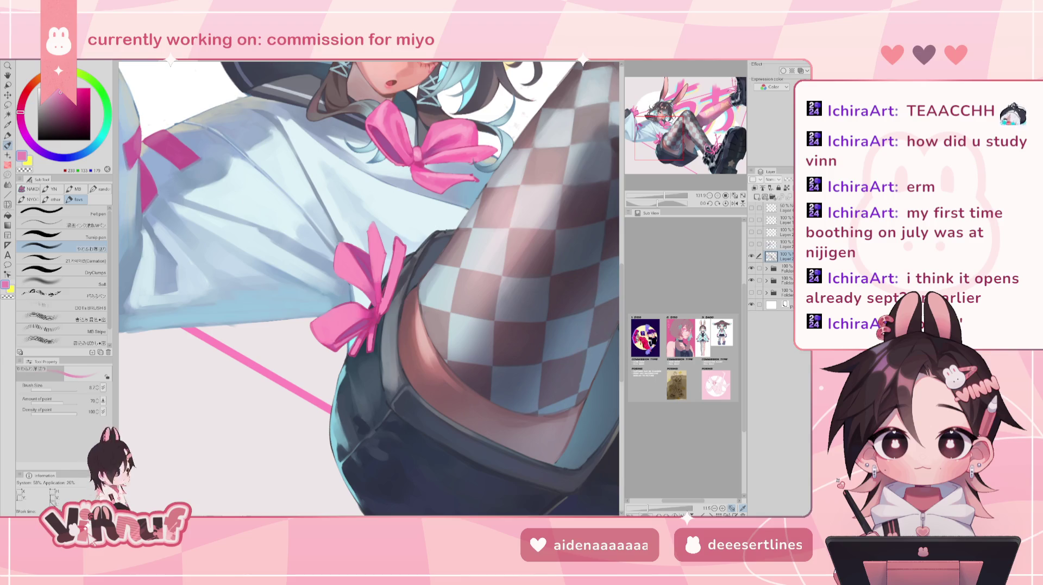
pyautogui.keyDown('alt'); pyautogui.click(382, 254); pyautogui.keyUp('alt')
pyautogui.keyDown('alt'); pyautogui.click(398, 246); pyautogui.keyUp('alt')
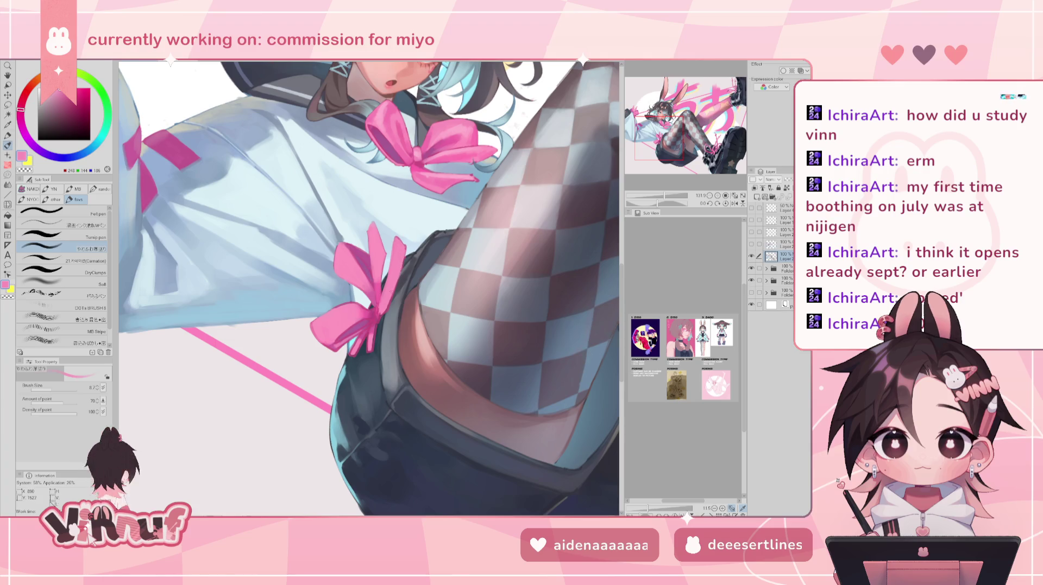
# Mirror-check the canvas while sampling darker, lighter and deeper pinks from the bow.
pyautogui.press('h')
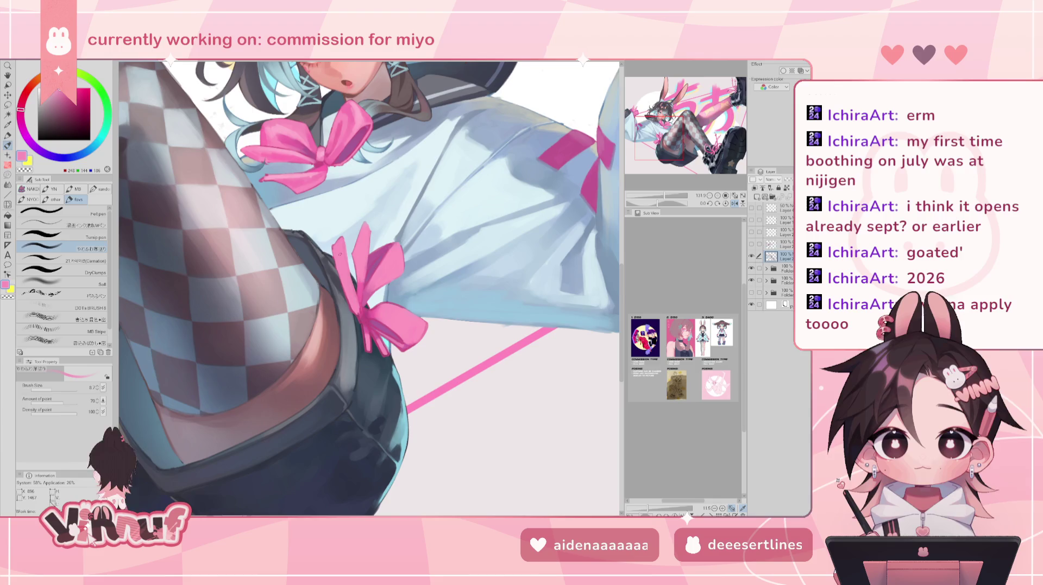
pyautogui.press('h')
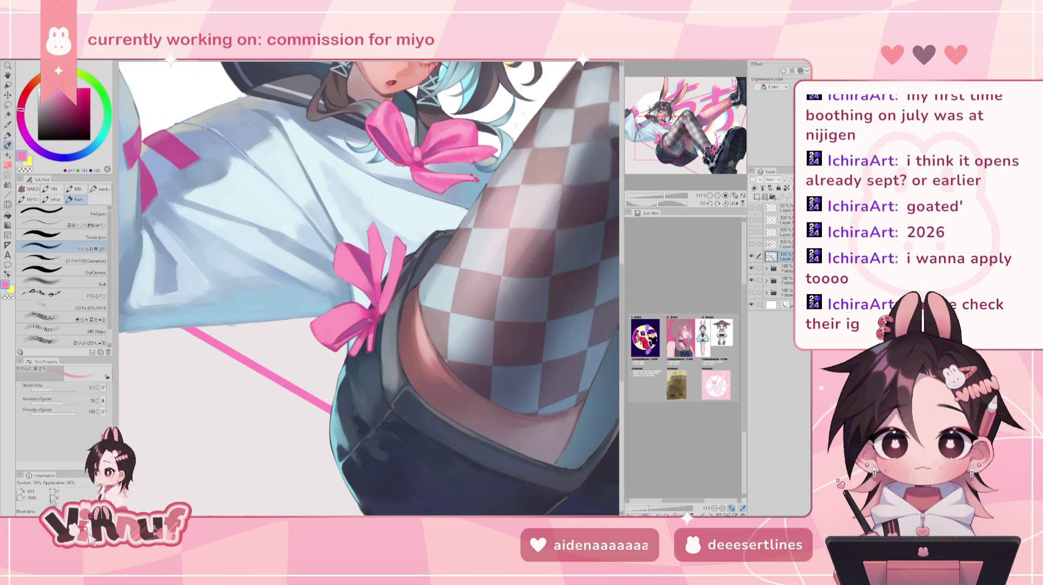
pyautogui.keyDown('alt'); pyautogui.click(368, 329); pyautogui.keyUp('alt')
pyautogui.keyDown('alt'); pyautogui.click(363, 328); pyautogui.keyUp('alt')
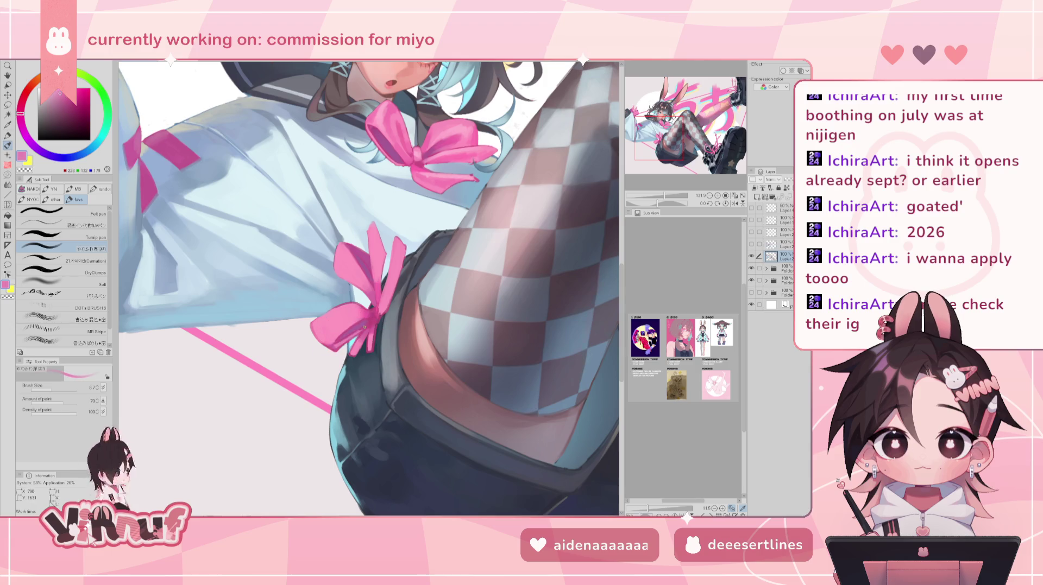
pyautogui.press('h')
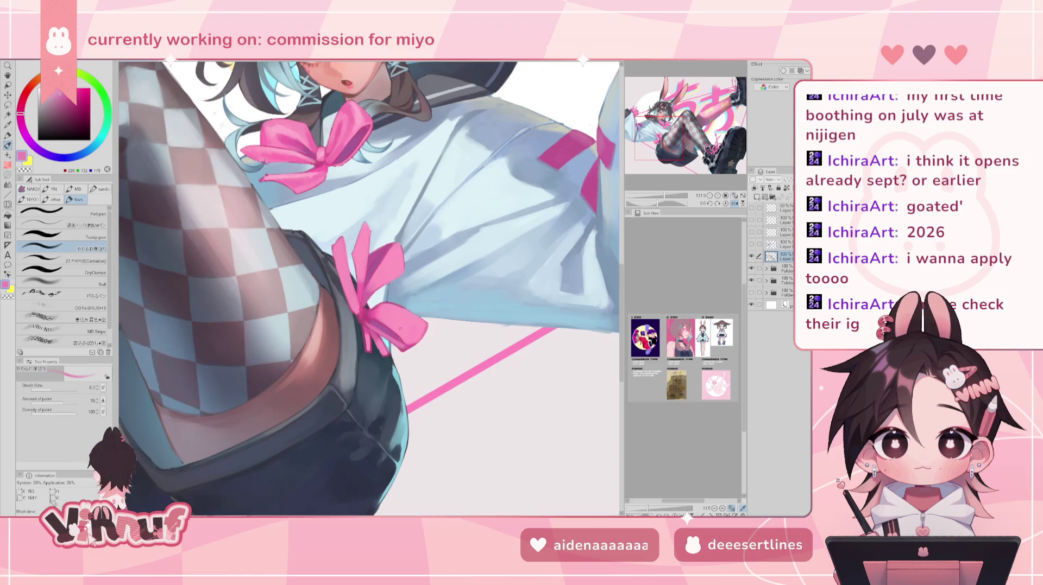
pyautogui.keyDown('alt'); pyautogui.click(368, 317); pyautogui.keyUp('alt')
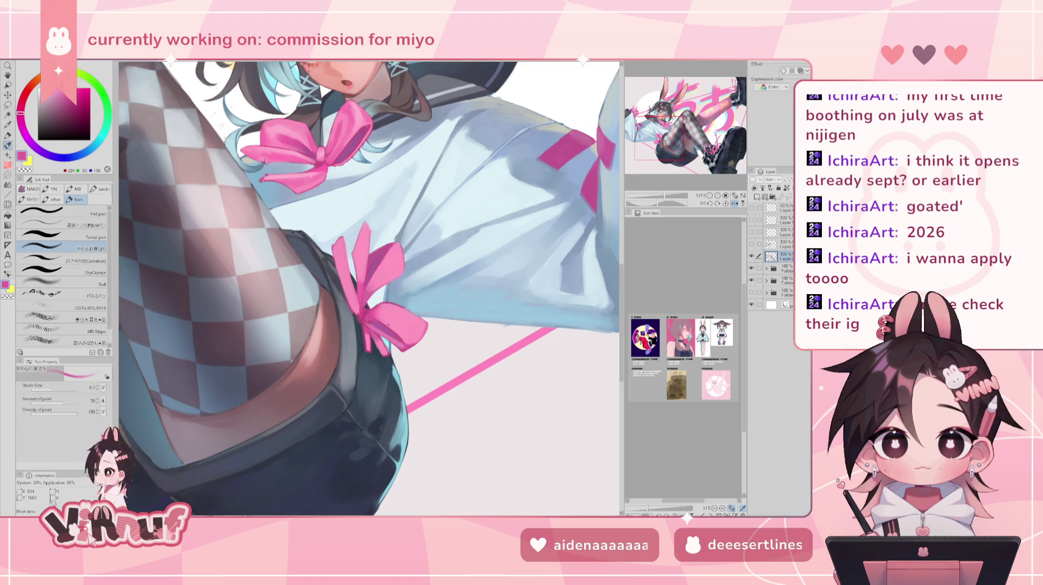
# Sample bow pinks and the sleeve blue, settle on the bow's light pink, and tilt the canvas.
pyautogui.press('h')
pyautogui.keyDown('alt'); pyautogui.click(375, 315); pyautogui.keyUp('alt')
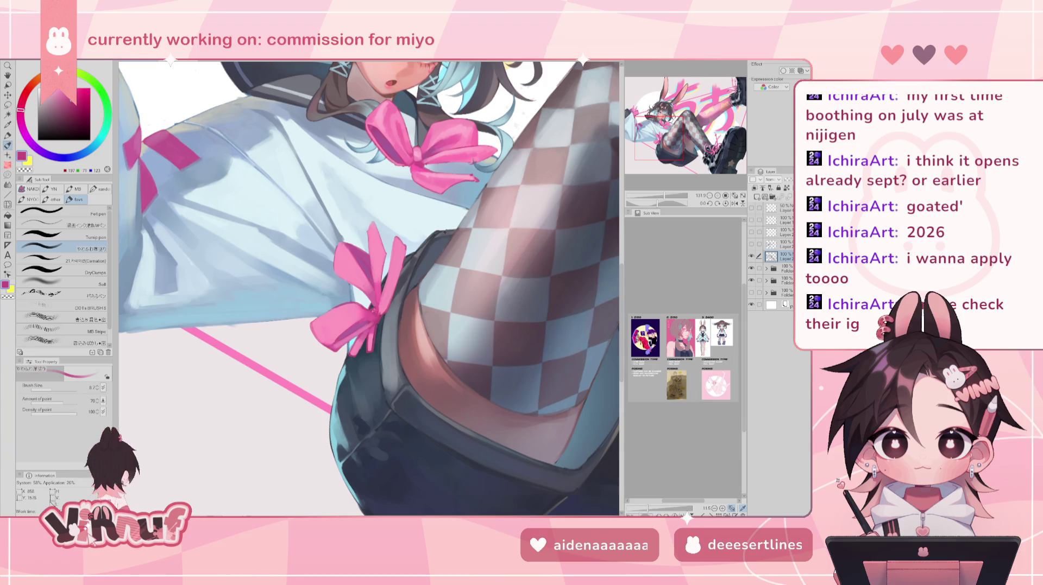
pyautogui.keyDown('alt'); pyautogui.click(380, 307); pyautogui.keyUp('alt')
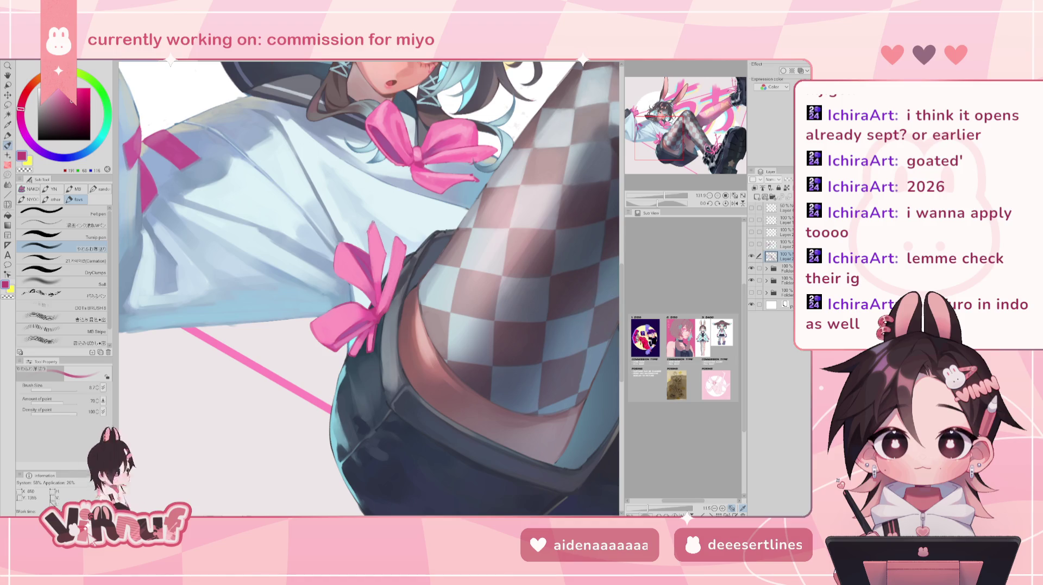
pyautogui.keyDown('alt'); pyautogui.click(429, 304); pyautogui.keyUp('alt')
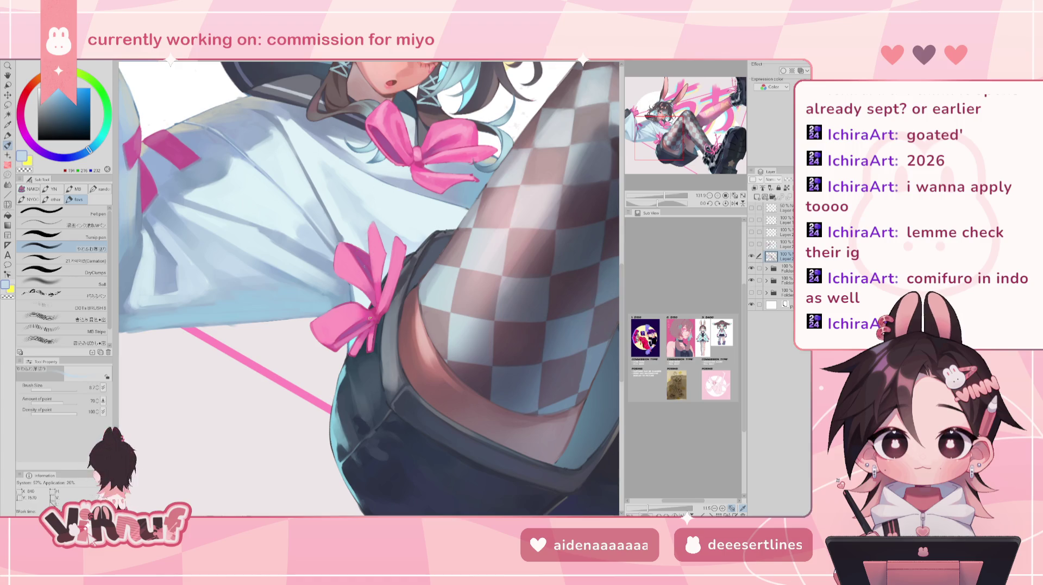
pyautogui.keyDown('alt'); pyautogui.click(374, 341); pyautogui.keyUp('alt')
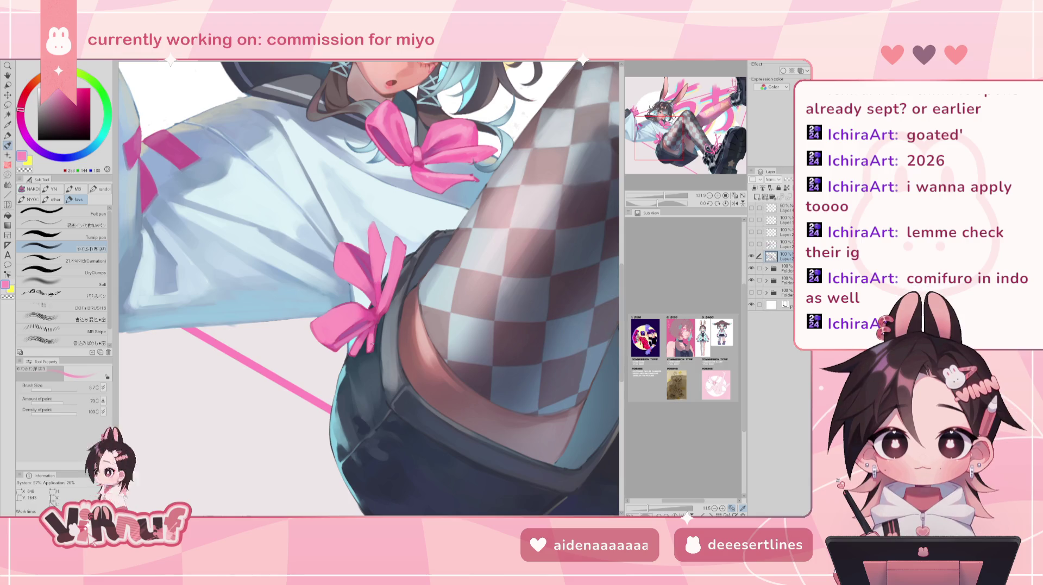
pyautogui.keyDown('alt'); pyautogui.click(375, 341); pyautogui.keyUp('alt')
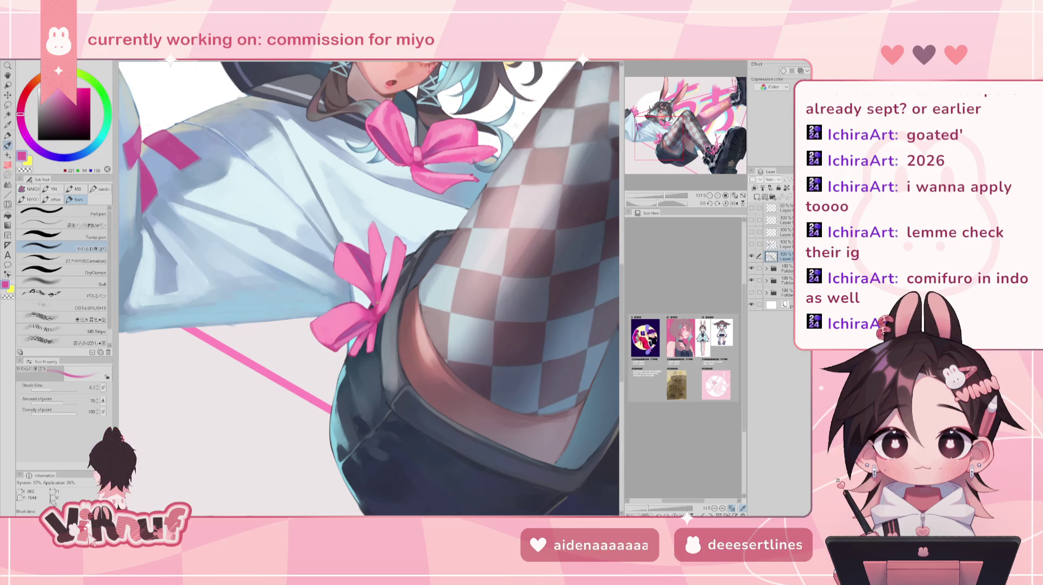
pyautogui.keyDown('alt'); pyautogui.click(377, 302); pyautogui.keyUp('alt')
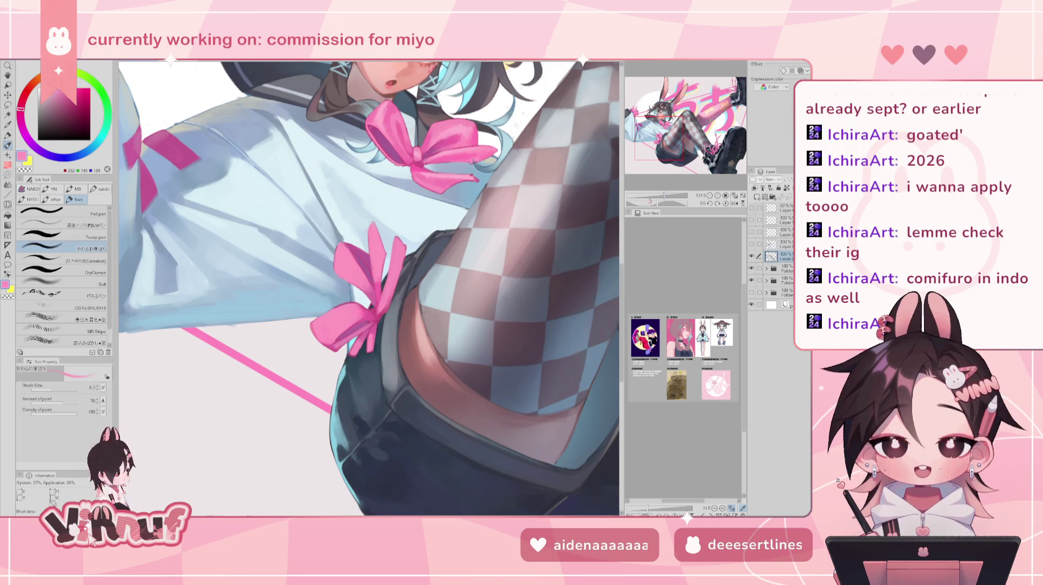
pyautogui.moveTo(647, 202); pyautogui.dragTo(638, 202)
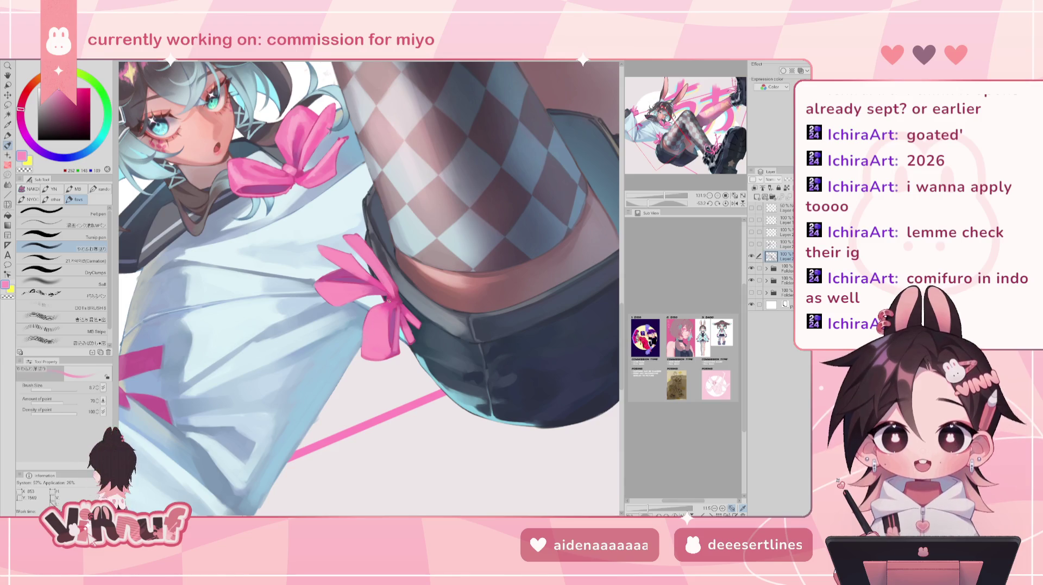
# Sample magenta and ribbon pink, try a 75° canvas rotation, then straighten the view upright.
pyautogui.keyDown('alt'); pyautogui.click(344, 254); pyautogui.keyUp('alt')
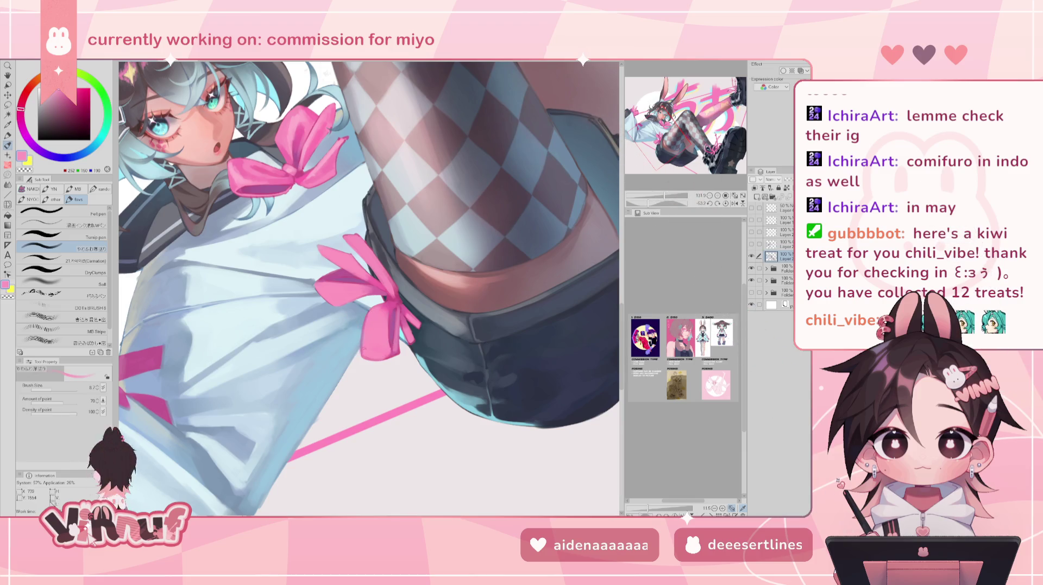
pyautogui.keyDown('alt'); pyautogui.click(376, 314); pyautogui.keyUp('alt')
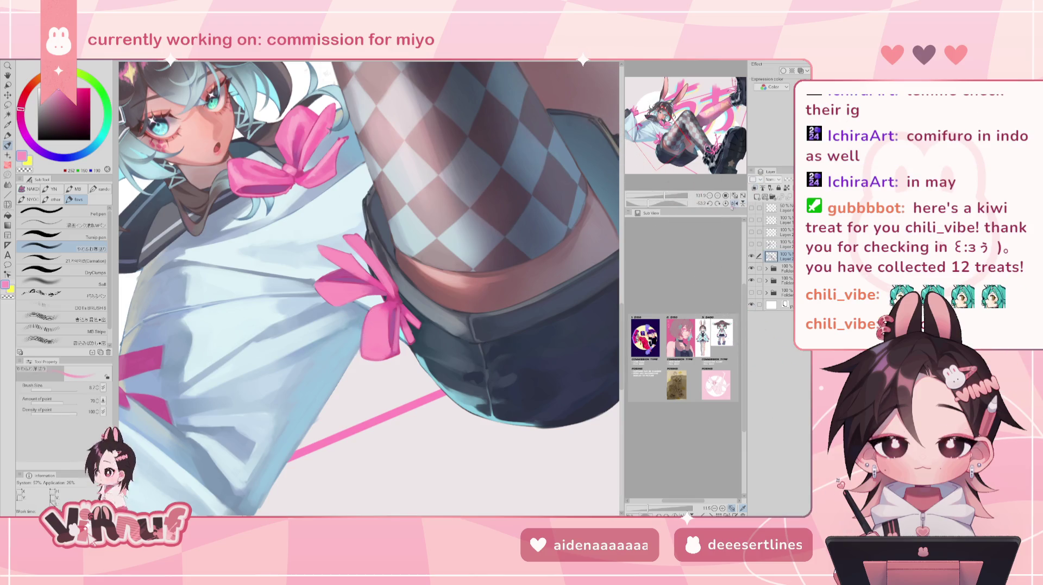
pyautogui.click(726, 203)
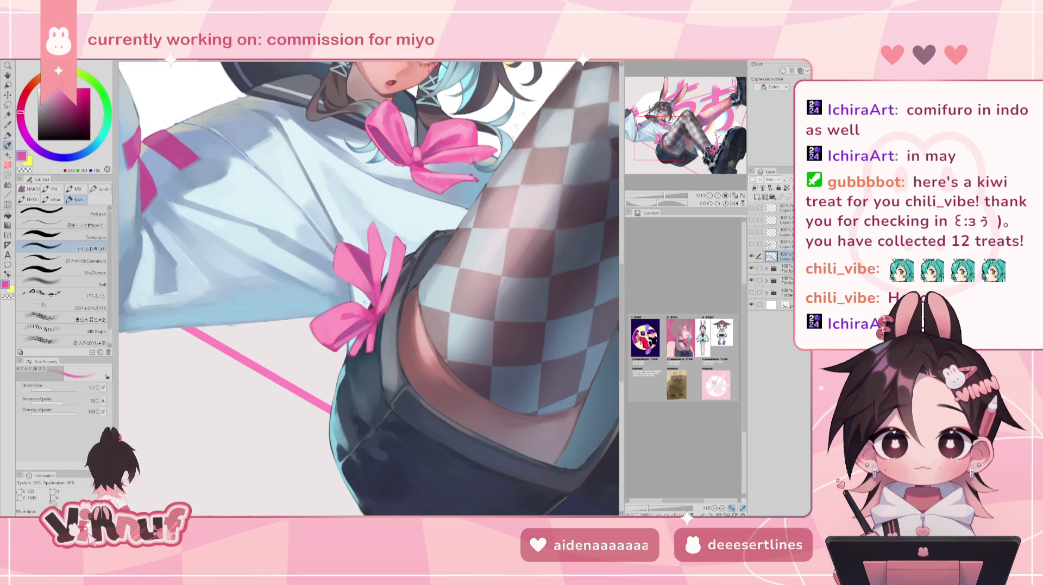
pyautogui.moveTo(380, 271); pyautogui.dragTo(395, 300)
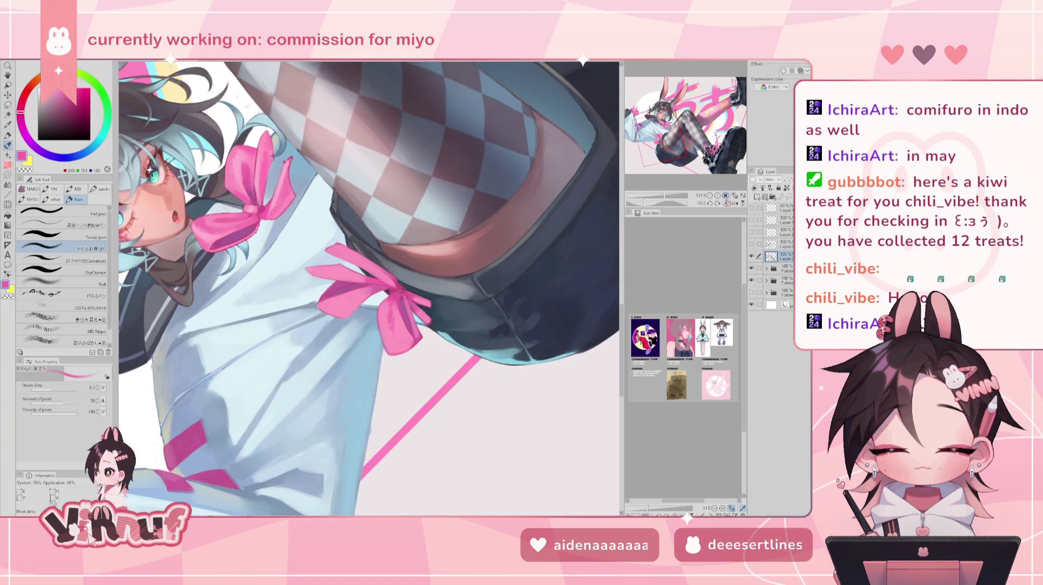
pyautogui.hotkey('ctrl', '@')
# Enlarge the brush to 18.6 and sample a deeper, then lighter, bow pink.
pyautogui.click(56, 390)
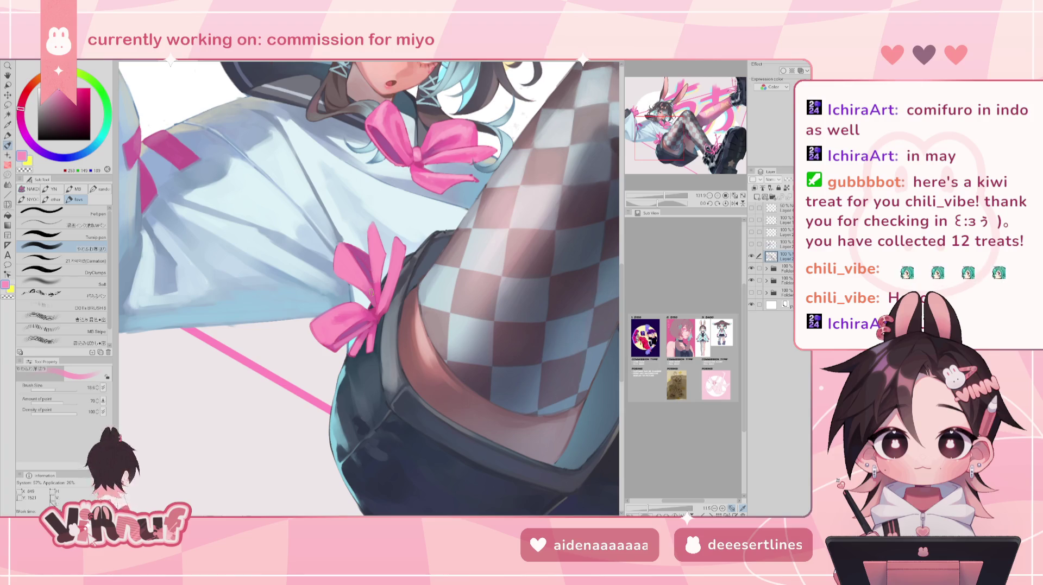
pyautogui.keyDown('alt'); pyautogui.click(350, 272); pyautogui.keyUp('alt')
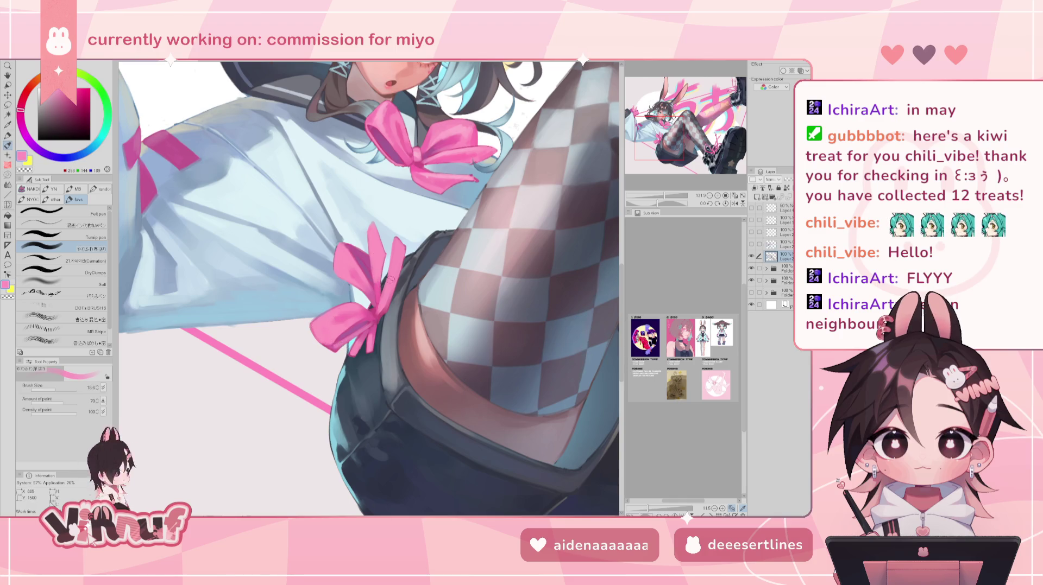
pyautogui.keyDown('alt'); pyautogui.click(454, 132); pyautogui.keyUp('alt')
# Shrink the brush to about 15 and sample pale, mid, deeper and lighter ribbon pinks.
pyautogui.moveTo(56, 391); pyautogui.dragTo(53, 391)
pyautogui.keyDown('alt'); pyautogui.click(380, 112); pyautogui.keyUp('alt')
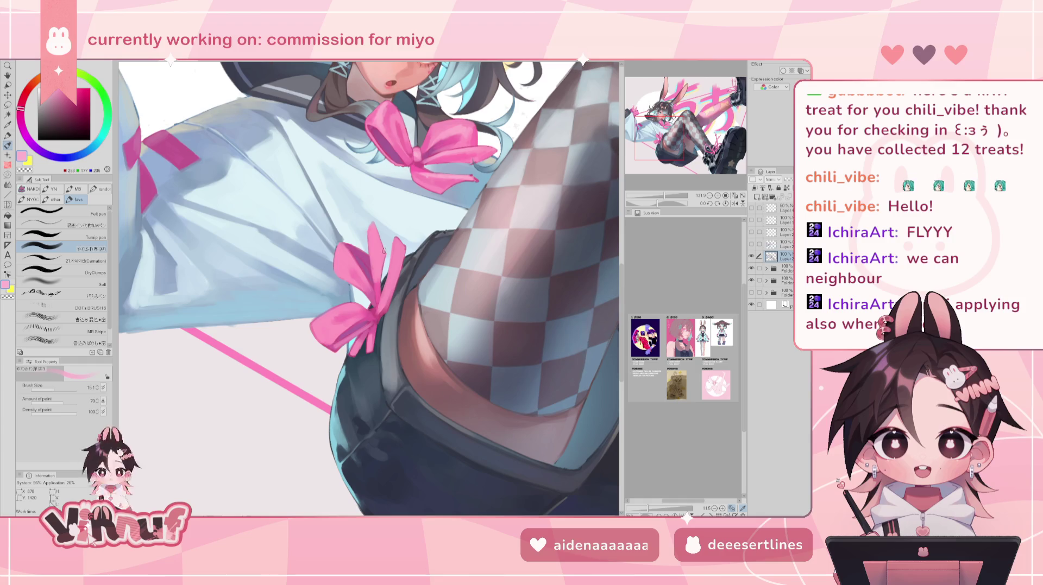
pyautogui.press('h')
pyautogui.press('h')
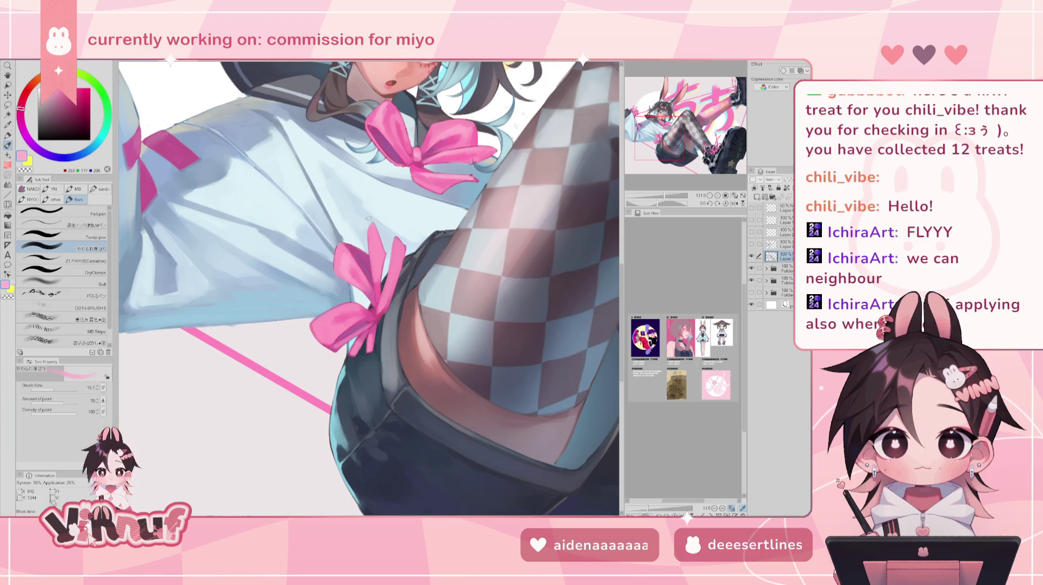
pyautogui.keyDown('alt'); pyautogui.click(351, 264); pyautogui.keyUp('alt')
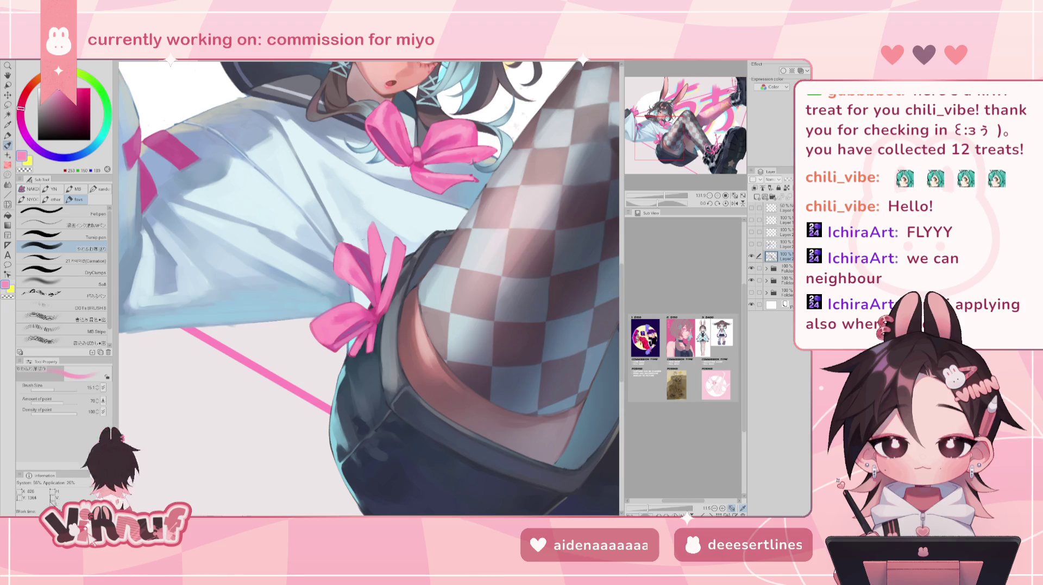
pyautogui.keyDown('alt'); pyautogui.click(337, 259); pyautogui.keyUp('alt')
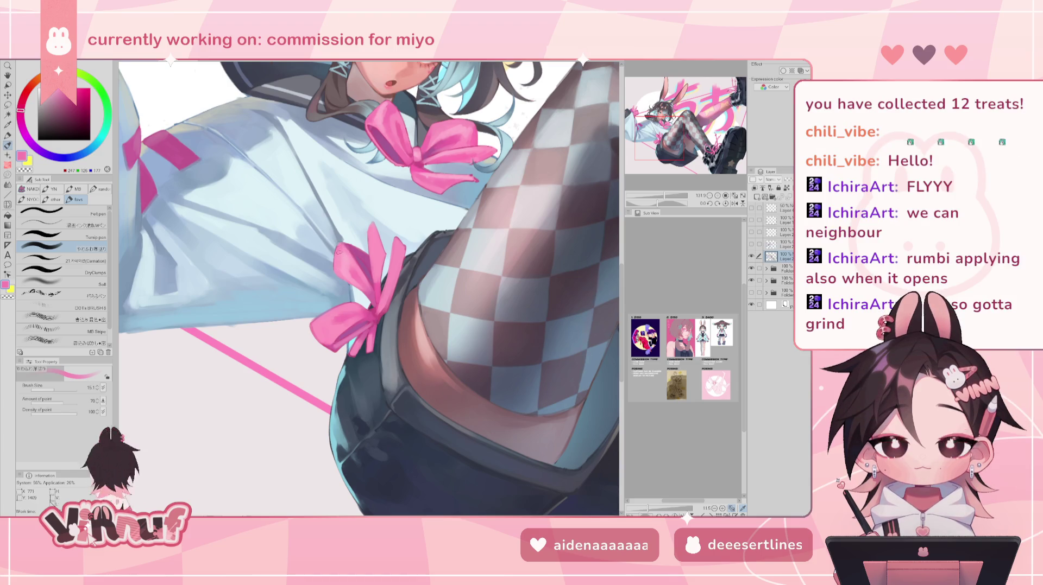
pyautogui.keyDown('alt'); pyautogui.click(344, 253); pyautogui.keyUp('alt')
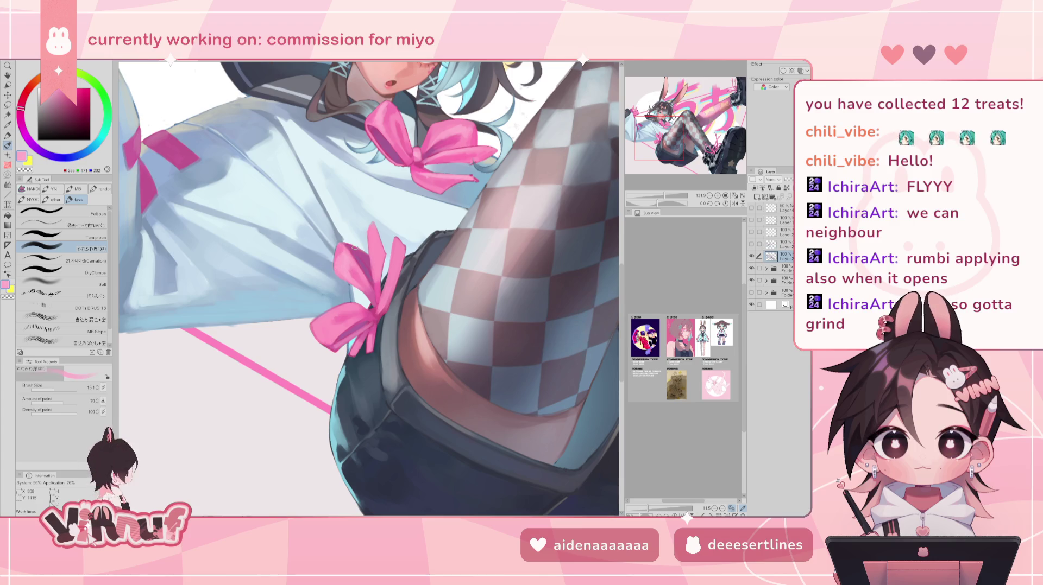
# Paint a soft brighter-pink highlight on the lower bow's edge, then fit the whole illustration.
pyautogui.keyDown('alt'); pyautogui.click(321, 324); pyautogui.keyUp('alt')
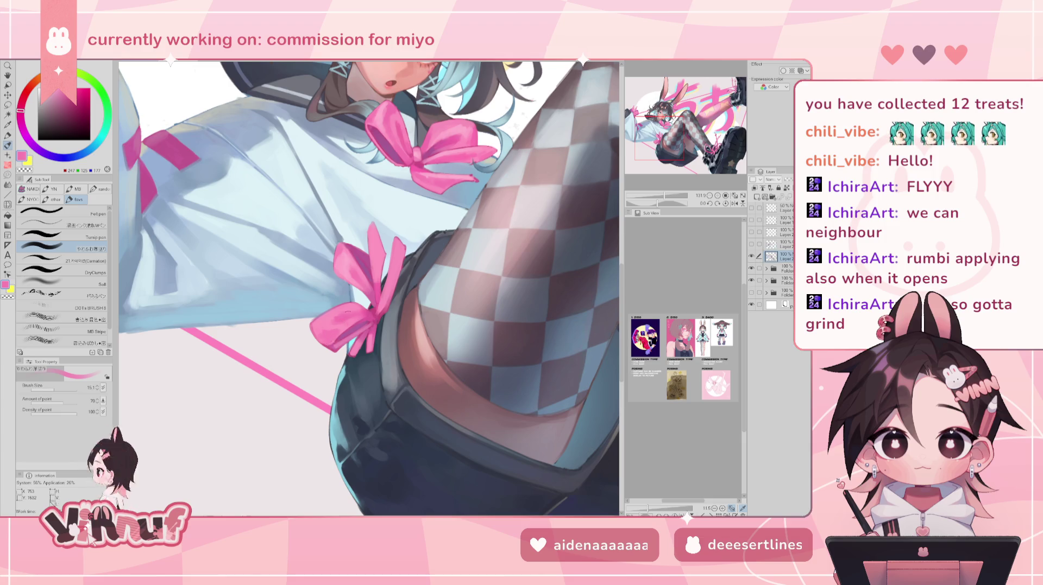
pyautogui.keyDown('alt'); pyautogui.click(380, 111); pyautogui.keyUp('alt')
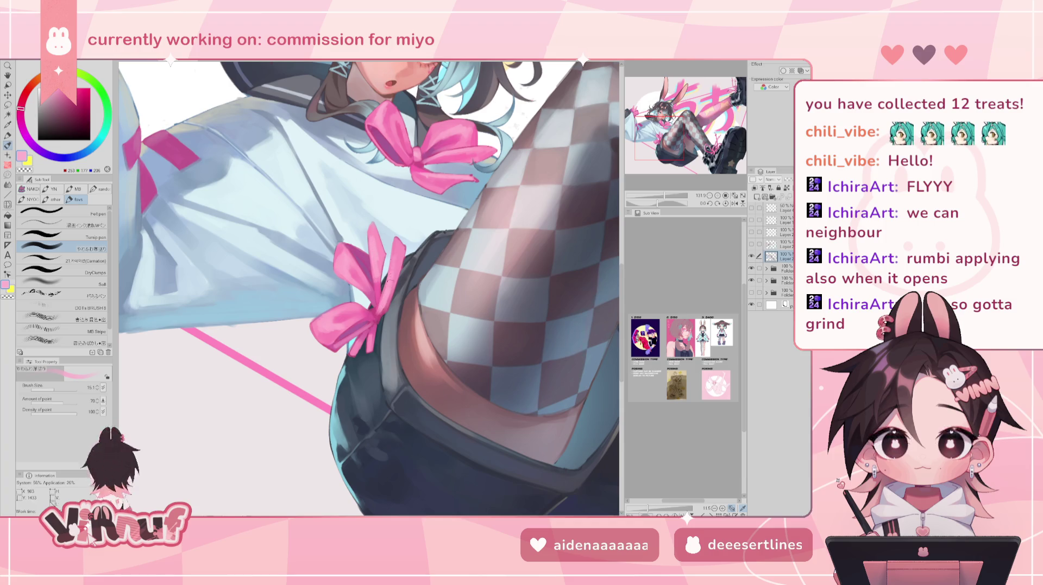
pyautogui.keyDown('alt'); pyautogui.click(390, 288); pyautogui.keyUp('alt')
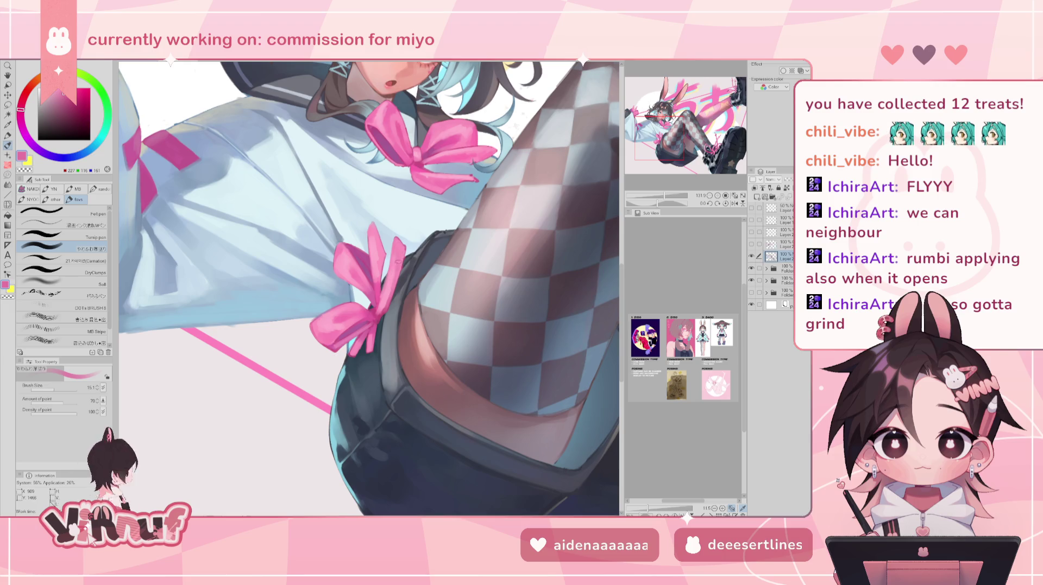
pyautogui.keyDown('alt'); pyautogui.click(426, 176); pyautogui.keyUp('alt')
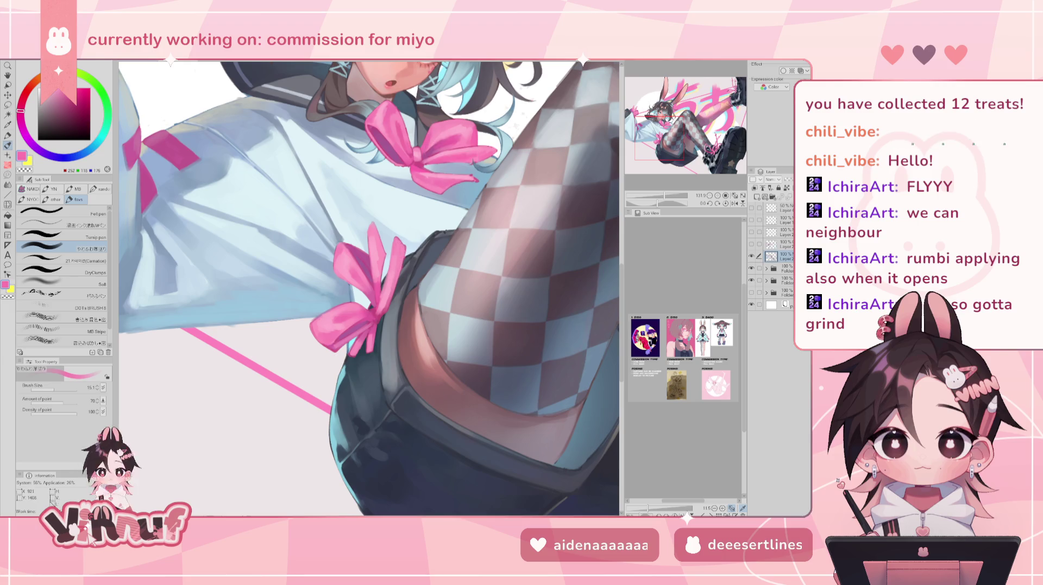
pyautogui.moveTo(399, 245)
pyautogui.mouseDown()
pyautogui.moveTo(399, 273)
pyautogui.moveTo(401, 242)
pyautogui.moveTo(373, 235)
pyautogui.mouseUp()
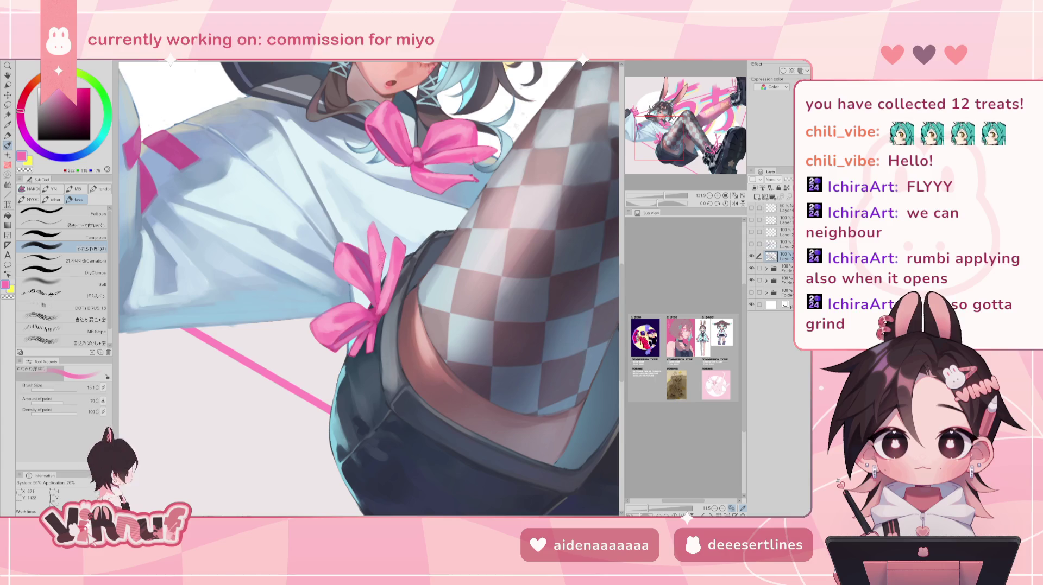
pyautogui.hotkey('ctrl', '0')
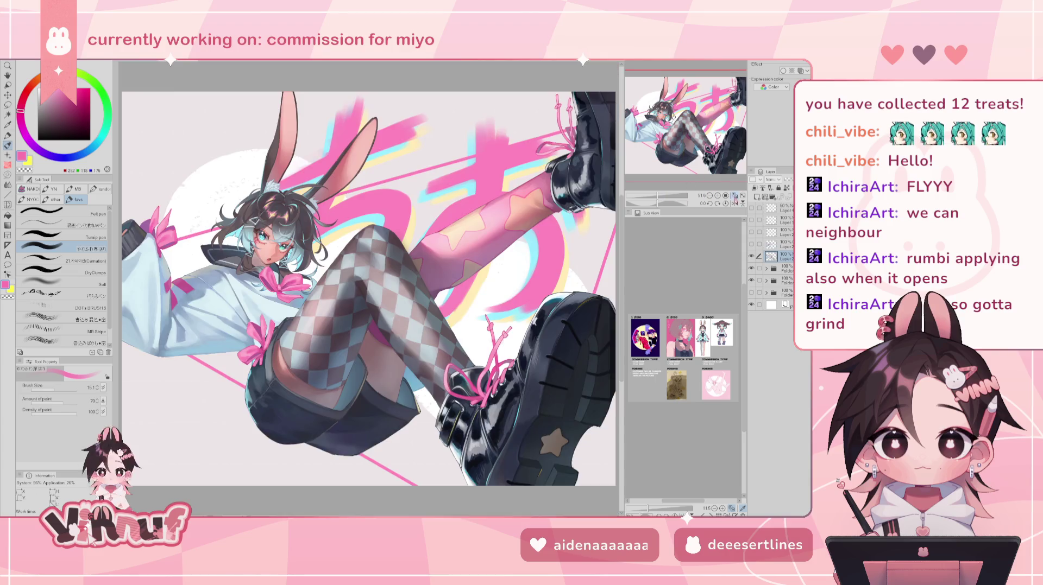
# Mirror-check the illustration's proportions and zoom in on the face and checkered legs.
pyautogui.click(736, 194)
pyautogui.click(736, 194)
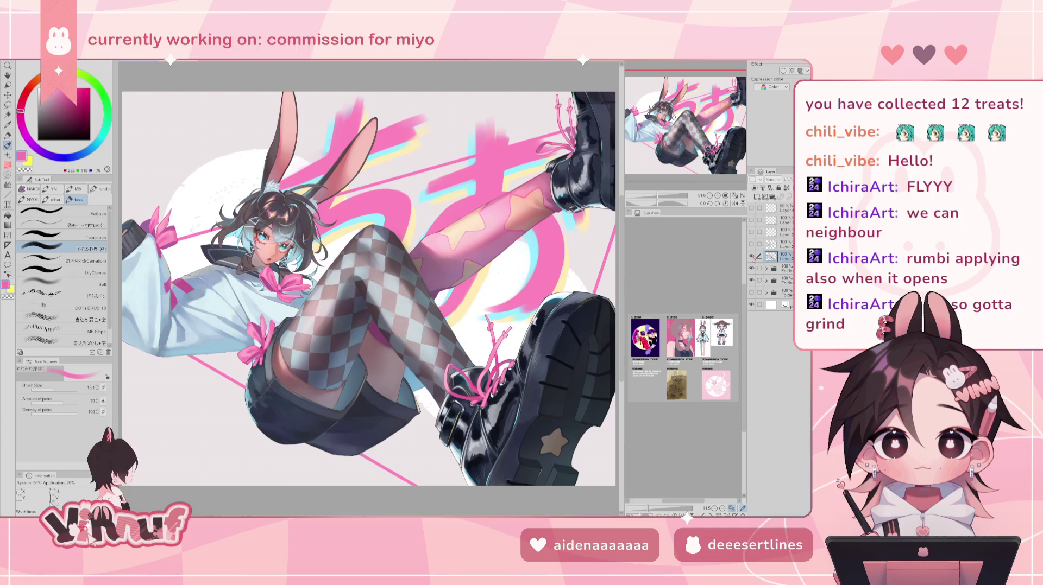
pyautogui.press('h')
pyautogui.scroll(3, 346, 252)
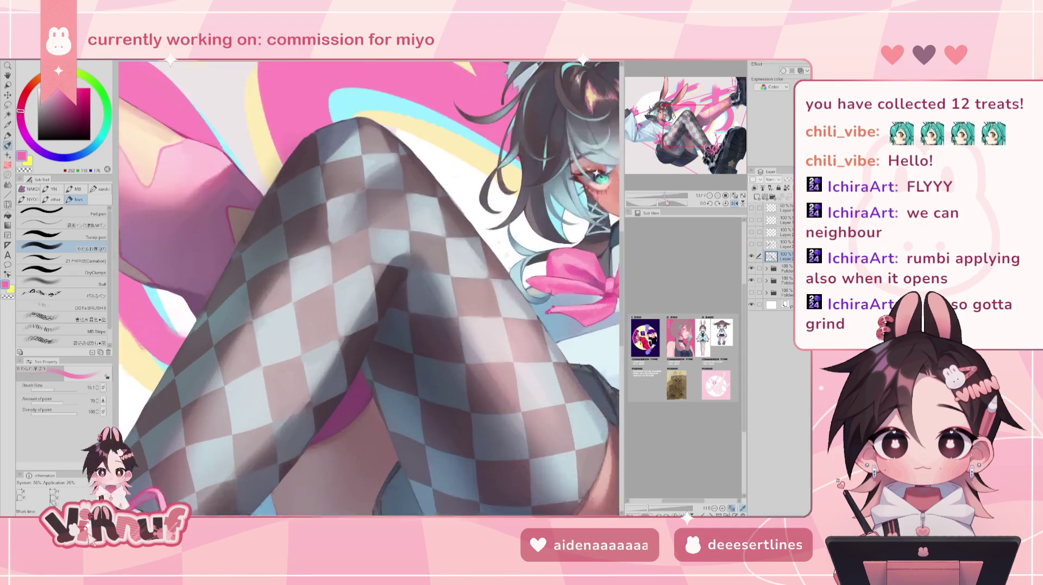
pyautogui.scroll(3, 346, 252)
pyautogui.press('h')
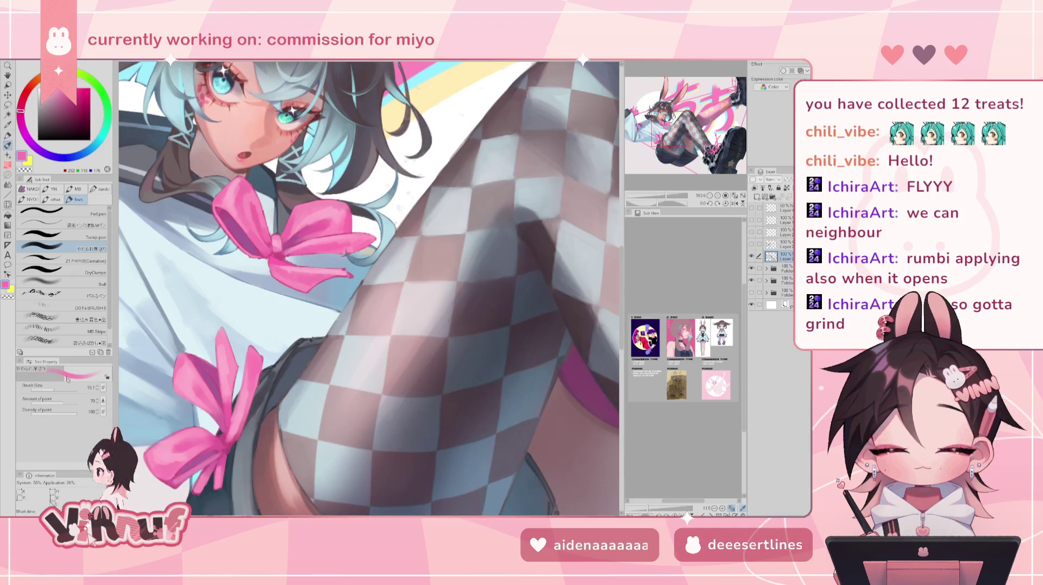
# Load the Carnation brush at size 17.4, undo a stray leg mark, and choose dark blue-grey.
pyautogui.click(93, 260)
pyautogui.moveTo(59, 389); pyautogui.dragTo(54, 389)
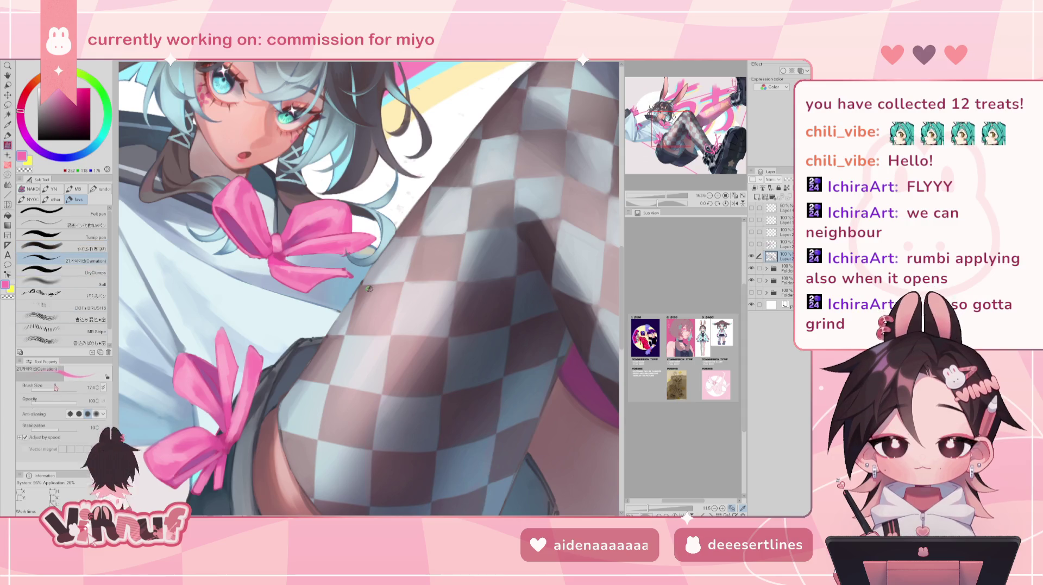
pyautogui.hotkey('ctrl', 'z')
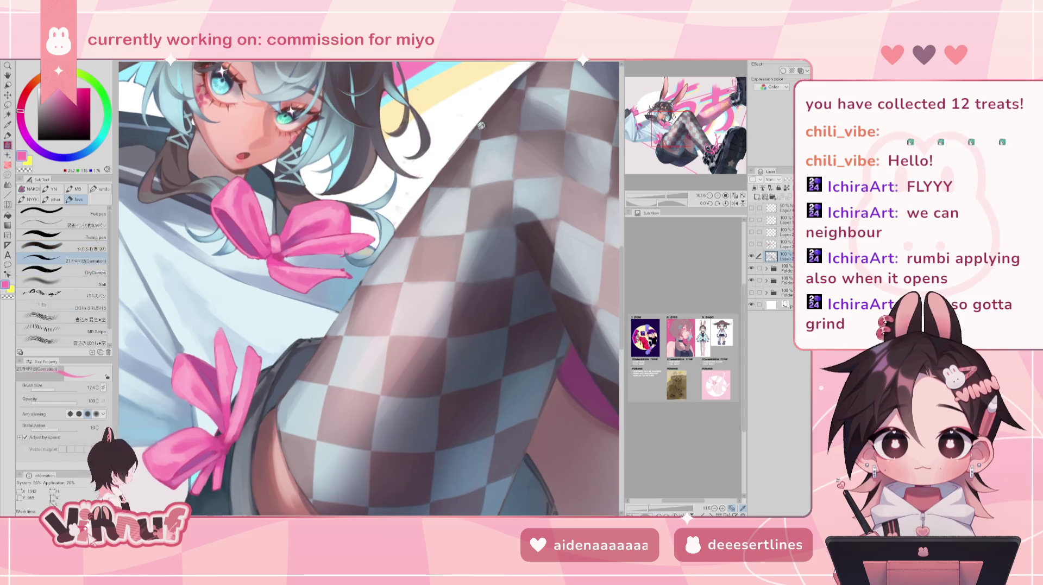
pyautogui.keyDown('alt'); pyautogui.click(468, 140); pyautogui.keyUp('alt')
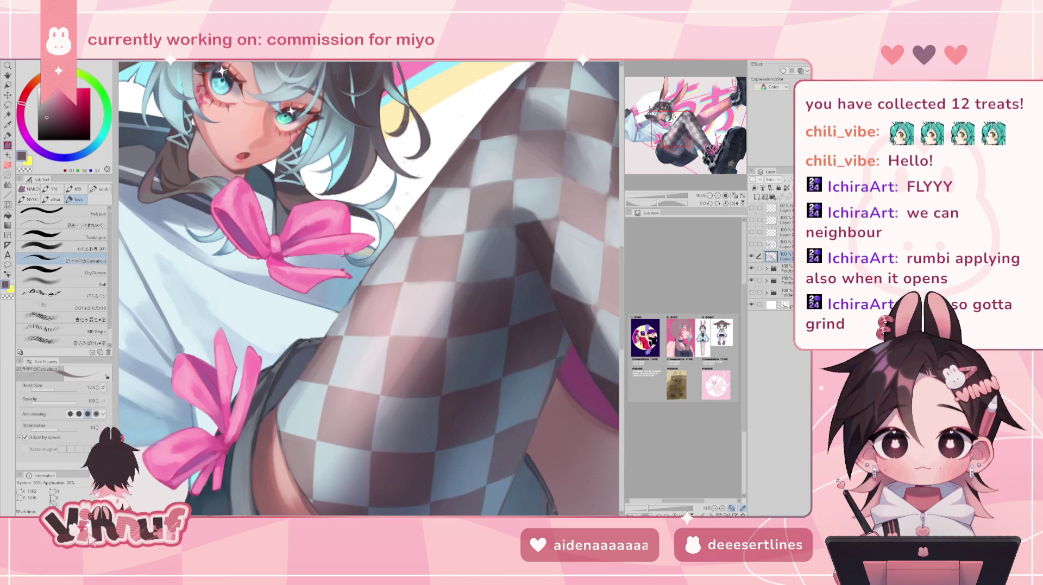
pyautogui.keyDown('alt'); pyautogui.click(298, 375); pyautogui.keyUp('alt')
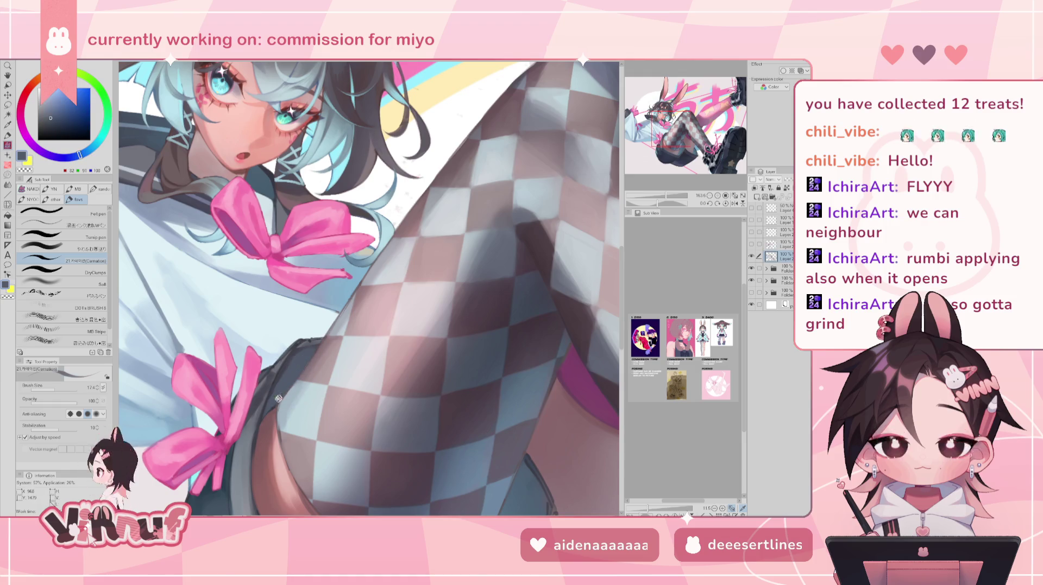
pyautogui.hotkey('ctrl', '0')
pyautogui.scroll(1, 407, 281)
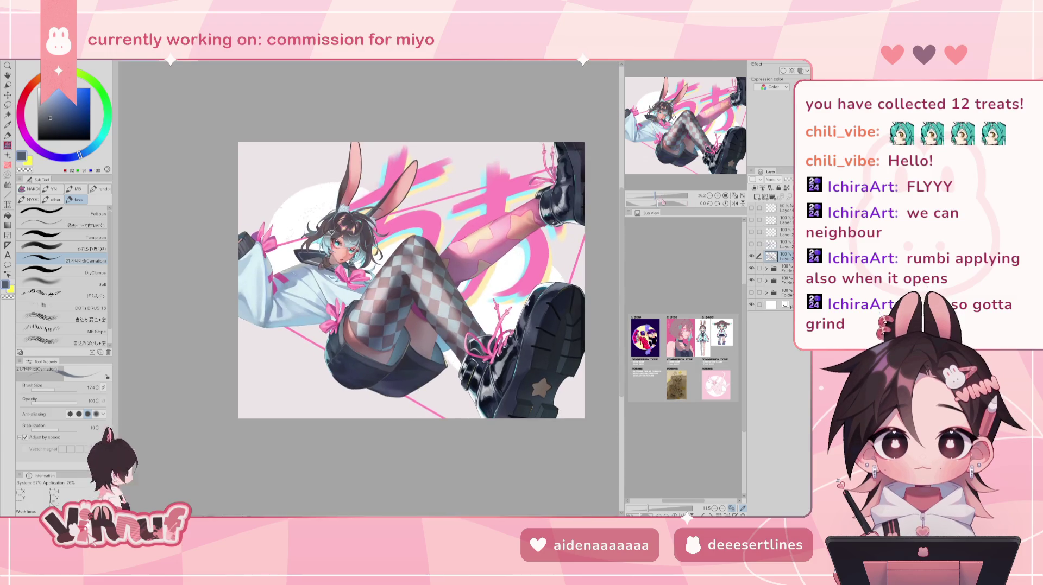
# Sample light blue-grey, then mauve-brown, from the checkered tights, and mirror-check the full view.
pyautogui.scroll(4, 364, 295)
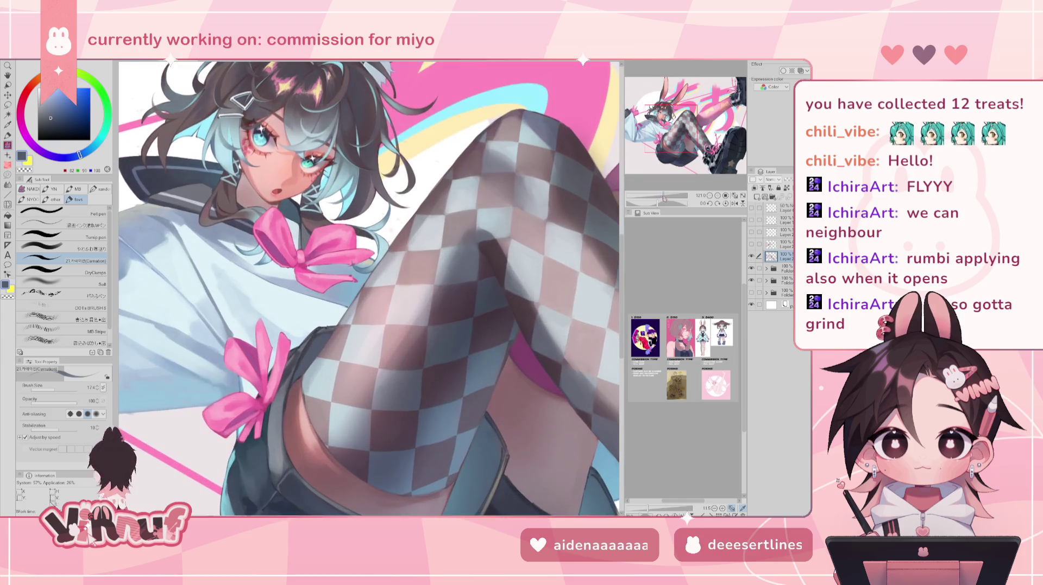
pyautogui.keyDown('alt'); pyautogui.click(314, 364); pyautogui.keyUp('alt')
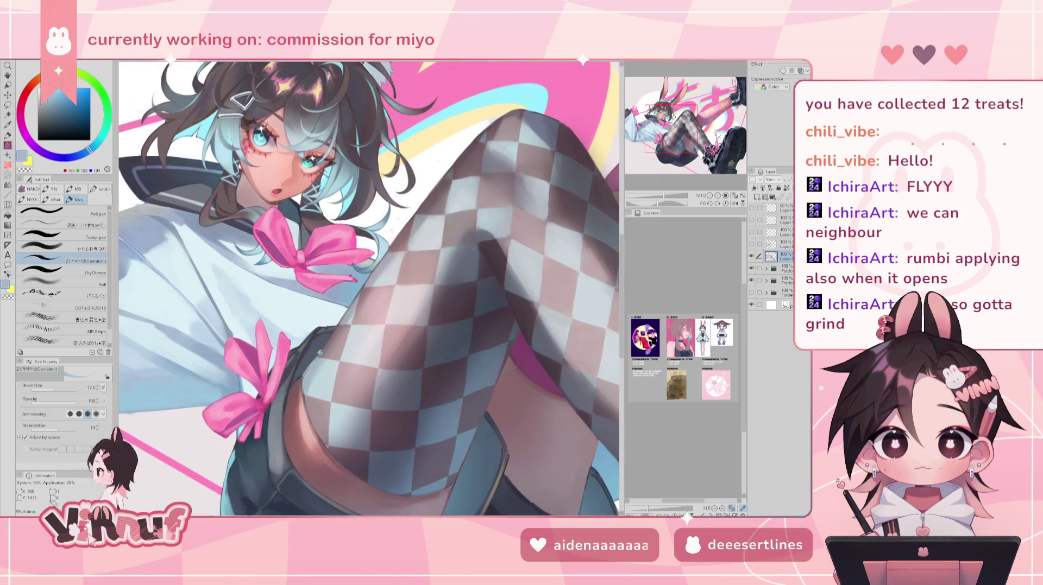
pyautogui.keyDown('alt'); pyautogui.click(320, 354); pyautogui.keyUp('alt')
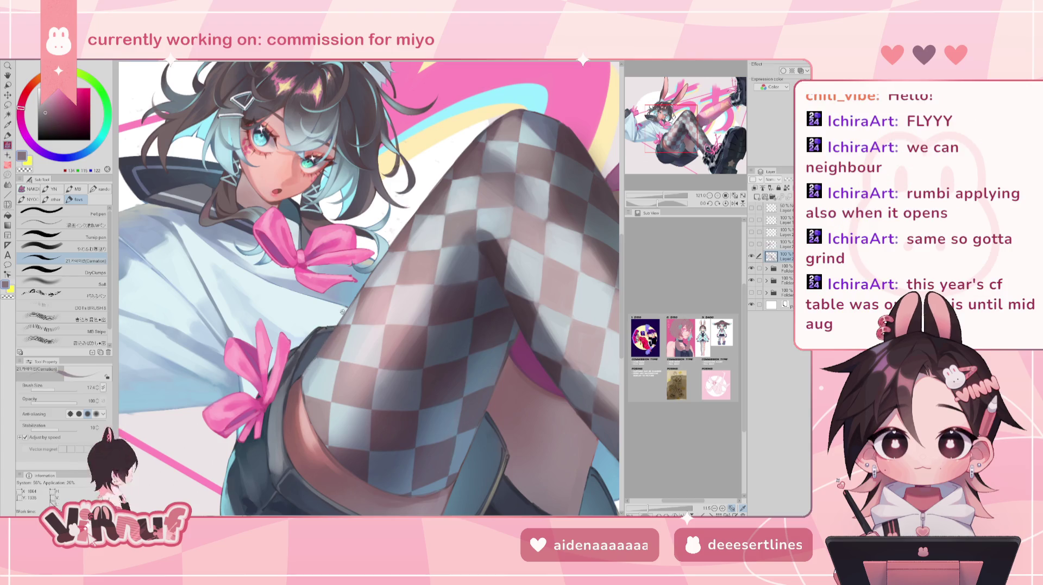
pyautogui.scroll(-4, 669, 183)
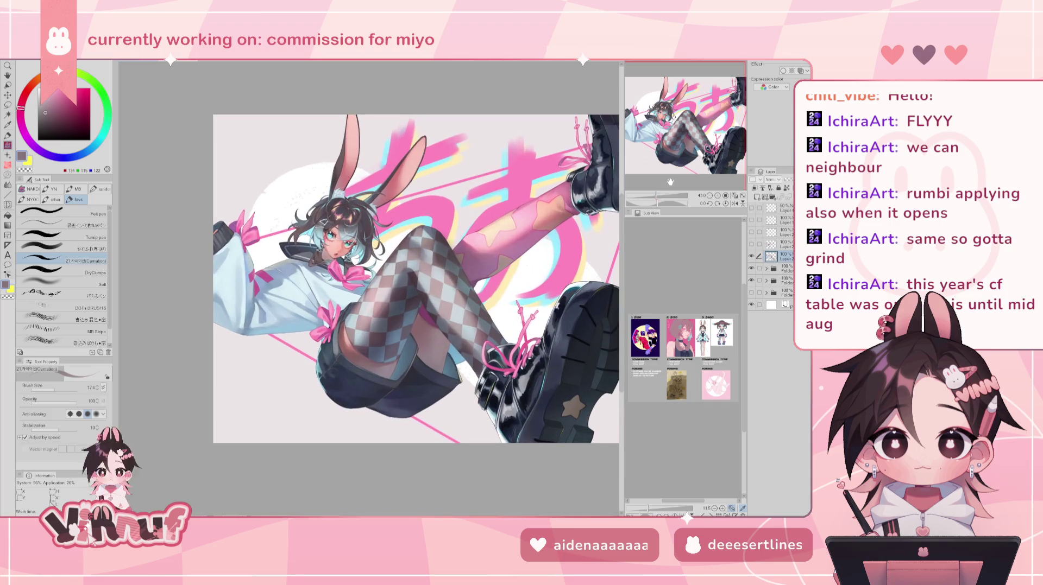
pyautogui.click(735, 203)
pyautogui.click(734, 204)
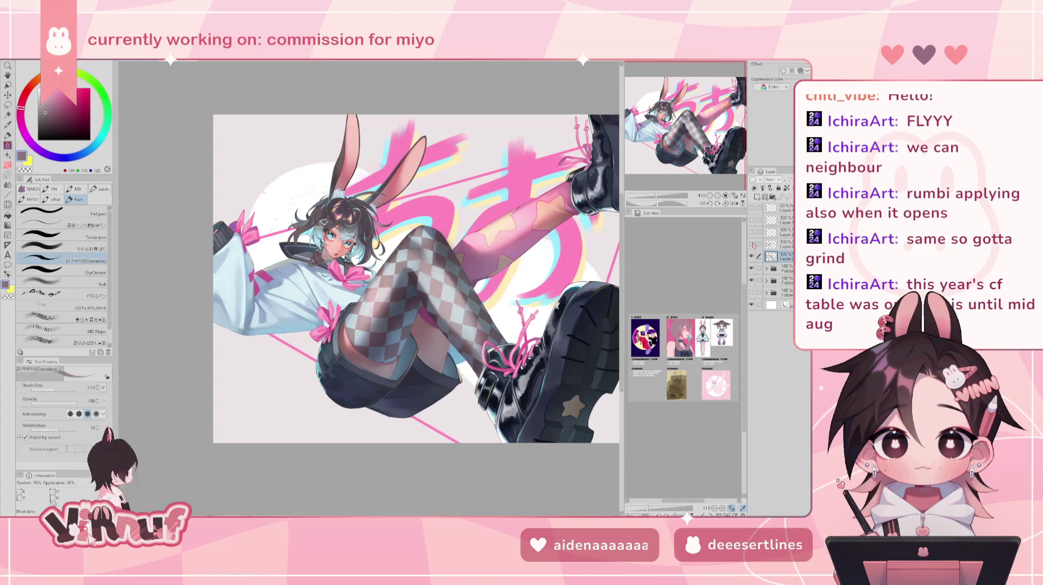
# Sample blue-grey and dark mauve tones from the checkered tights, then fit the canvas to the window.
pyautogui.moveTo(649, 196); pyautogui.dragTo(668, 196)
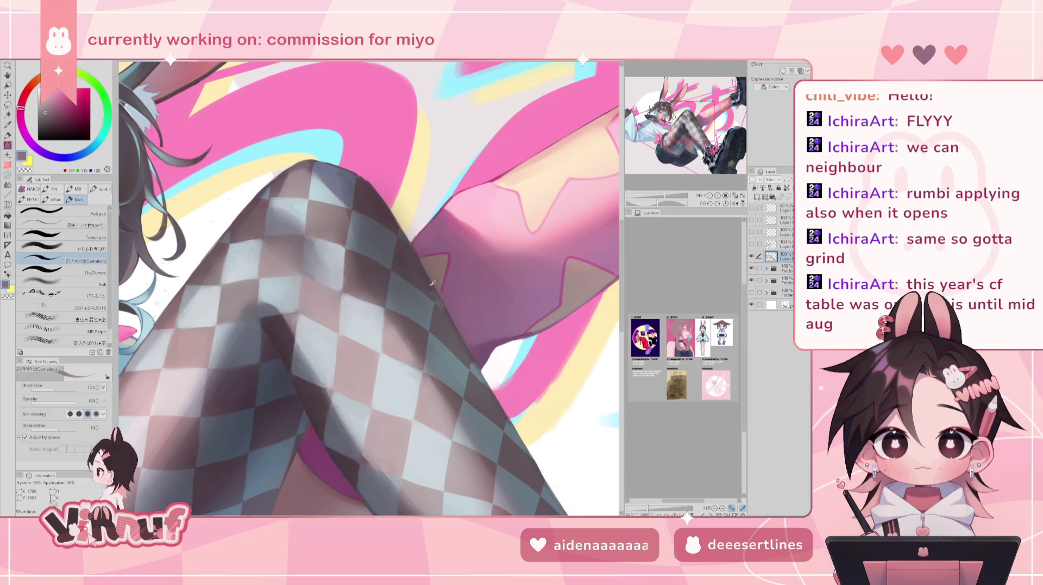
pyautogui.keyDown('alt'); pyautogui.click(441, 302); pyautogui.keyUp('alt')
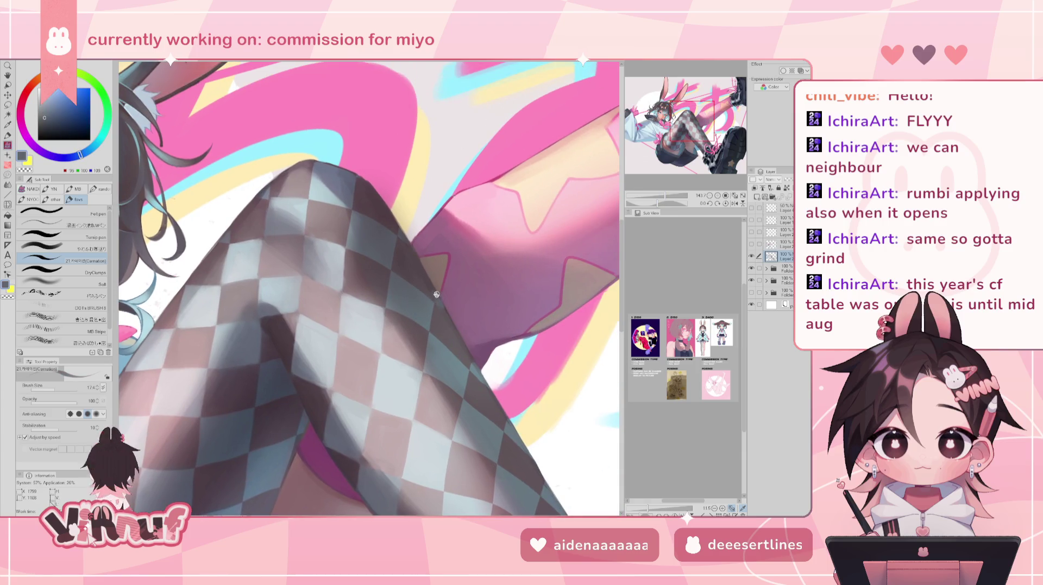
pyautogui.keyDown('alt'); pyautogui.click(443, 314); pyautogui.keyUp('alt')
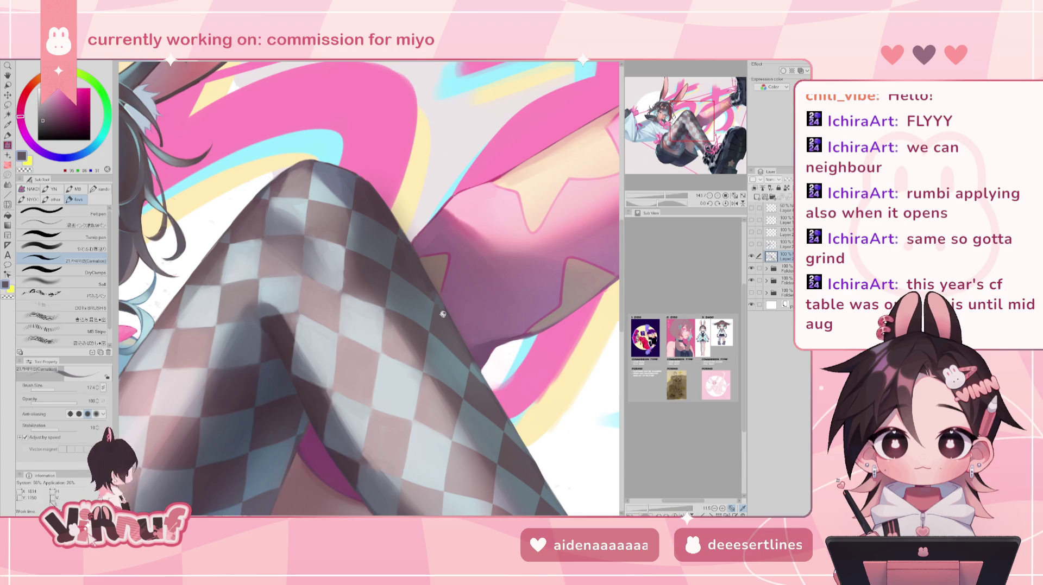
pyautogui.keyDown('alt'); pyautogui.click(453, 319); pyautogui.keyUp('alt')
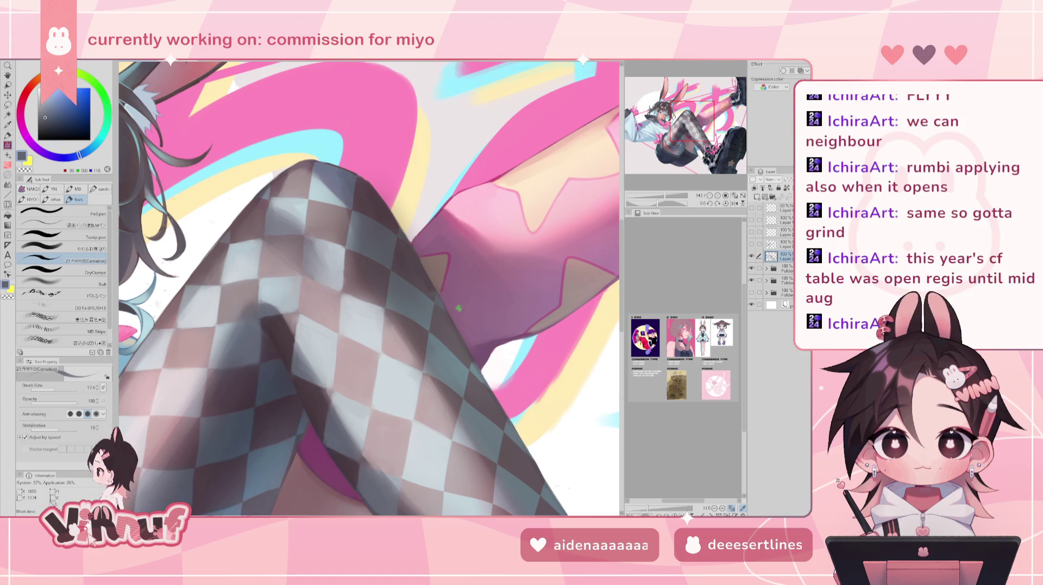
pyautogui.keyDown('alt'); pyautogui.click(423, 231); pyautogui.keyUp('alt')
pyautogui.keyDown('alt'); pyautogui.click(403, 238); pyautogui.keyUp('alt')
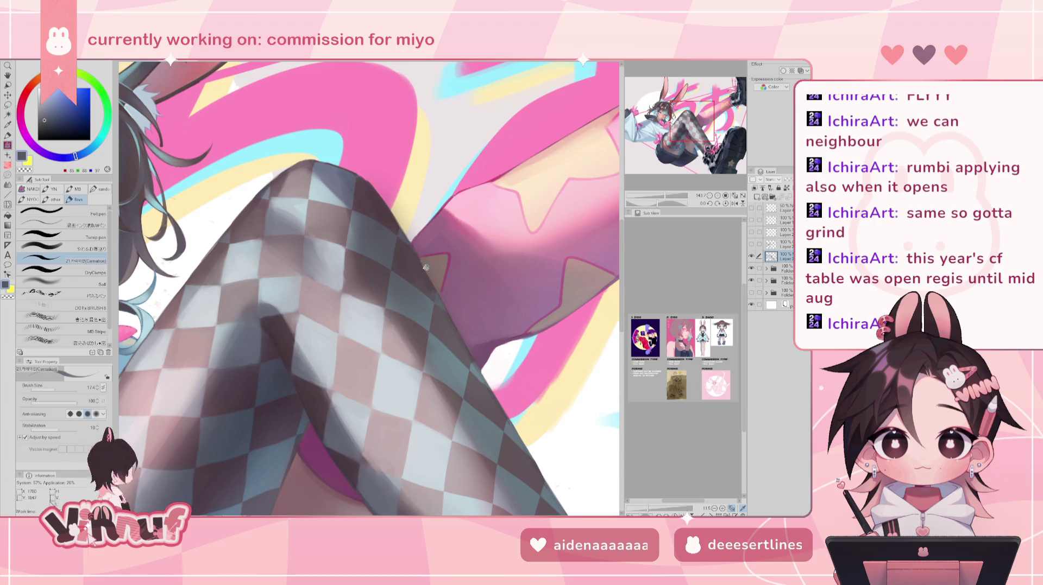
pyautogui.keyDown('alt'); pyautogui.click(367, 192); pyautogui.keyUp('alt')
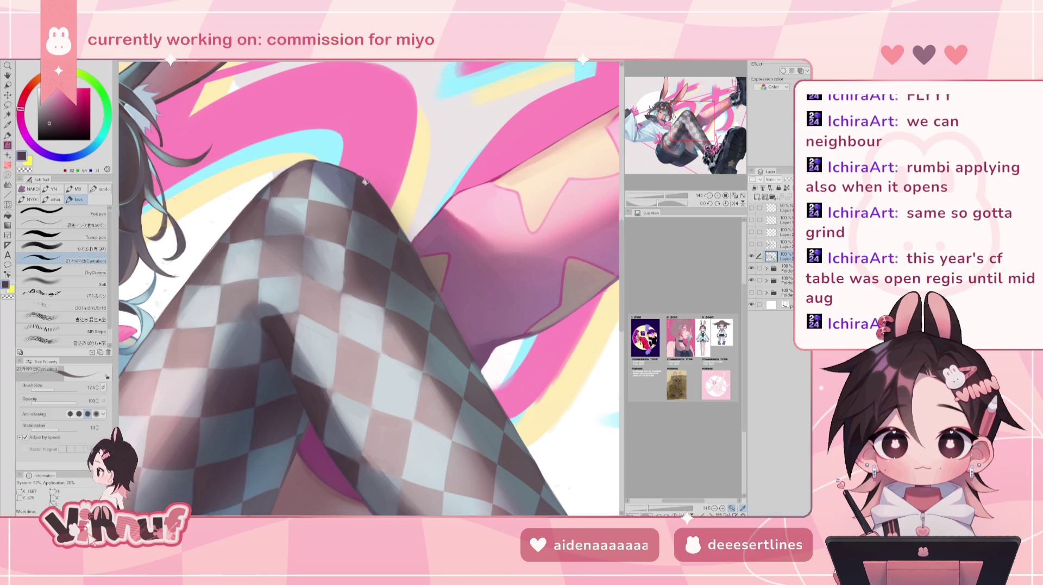
pyautogui.hotkey('ctrl', '0')
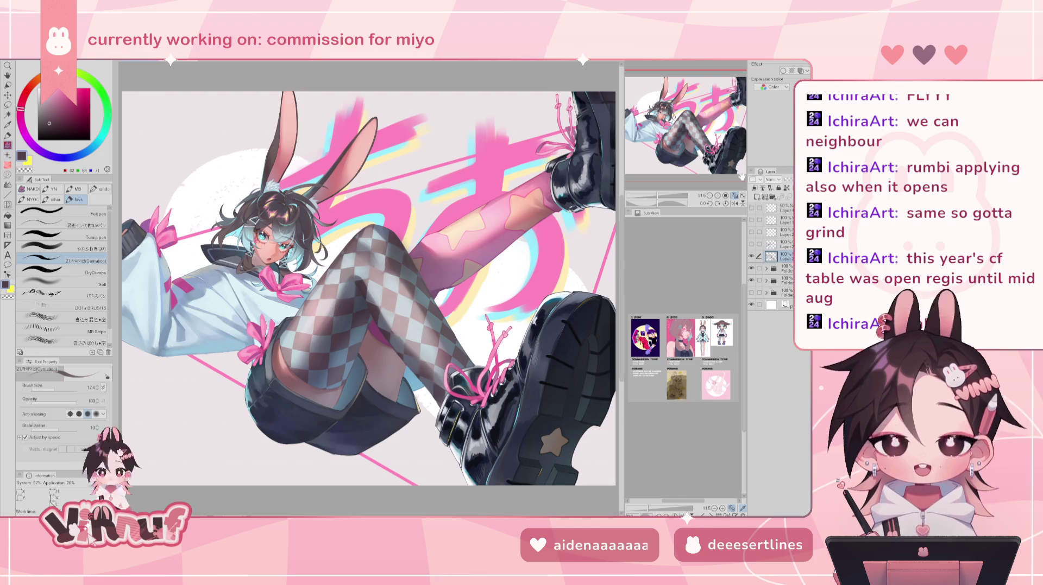
# Sample grey-blue, rosy brown and pale blue tile colours from the stockings.
pyautogui.moveTo(661, 200); pyautogui.dragTo(666, 201)
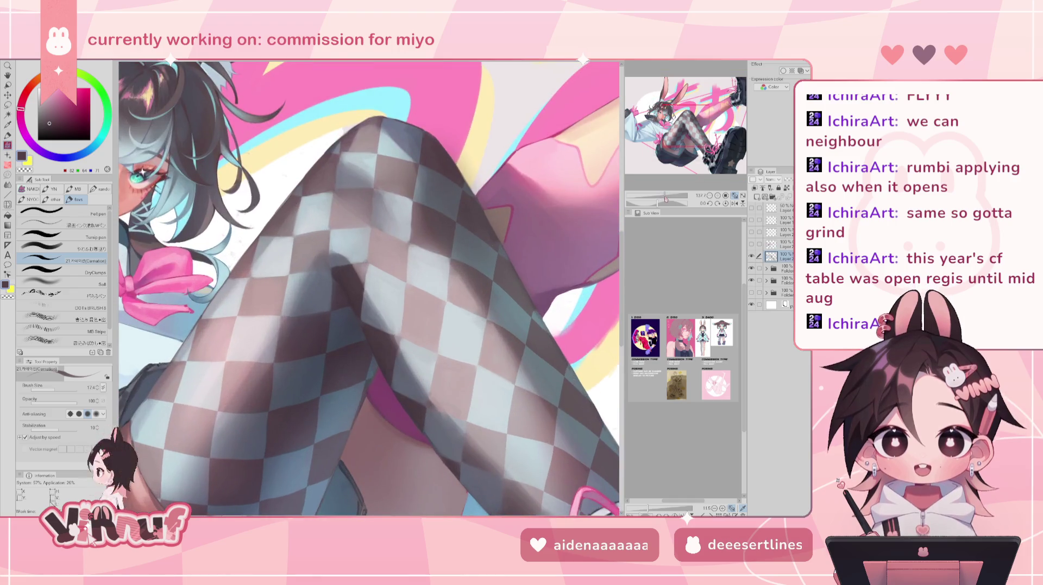
pyautogui.moveTo(685, 135); pyautogui.dragTo(682, 105)
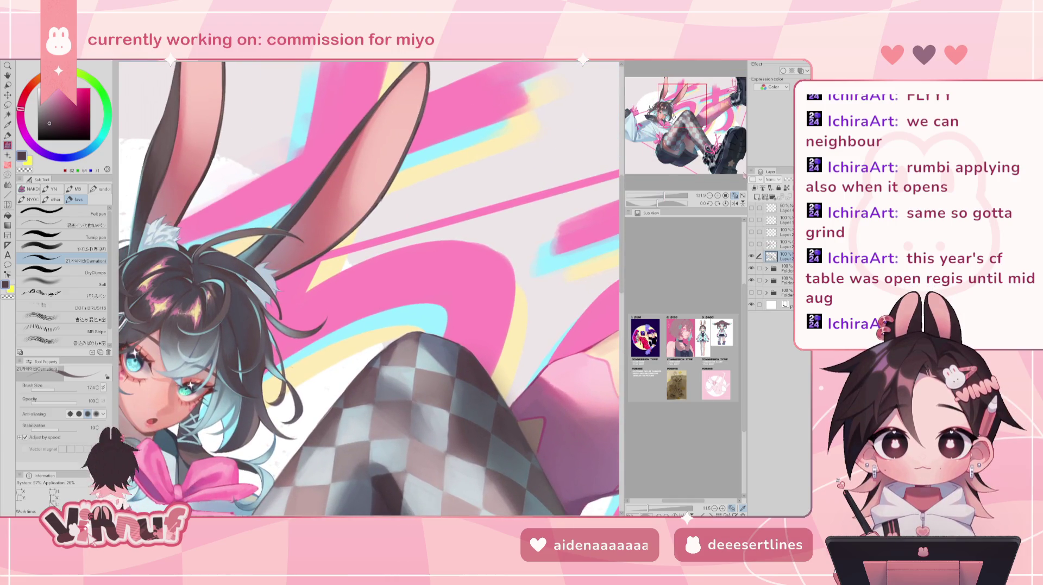
pyautogui.click(733, 194)
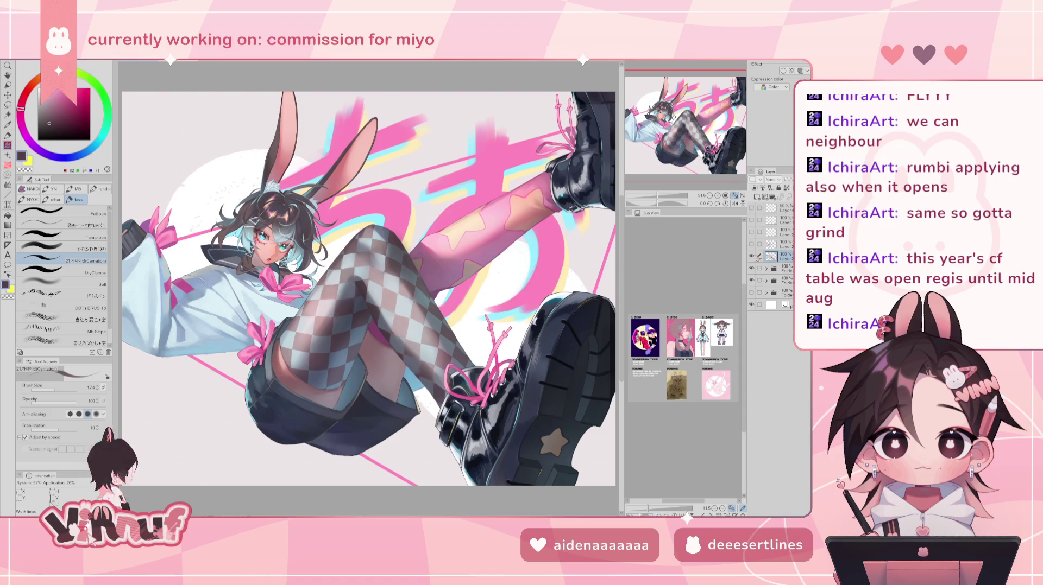
pyautogui.scroll(3, 421, 358)
pyautogui.keyDown('alt'); pyautogui.click(421, 358); pyautogui.keyUp('alt')
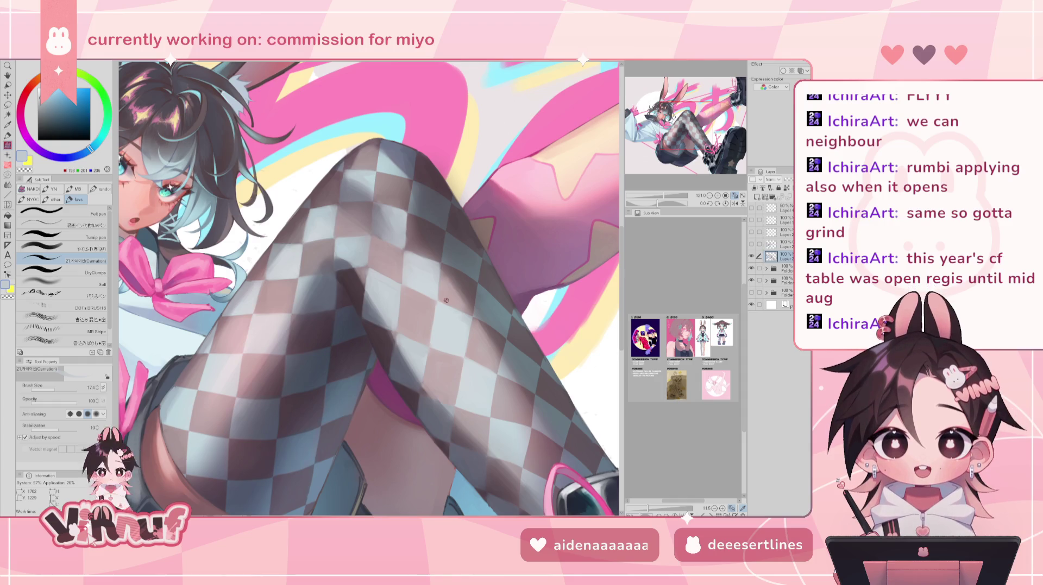
pyautogui.keyDown('alt'); pyautogui.click(387, 288); pyautogui.keyUp('alt')
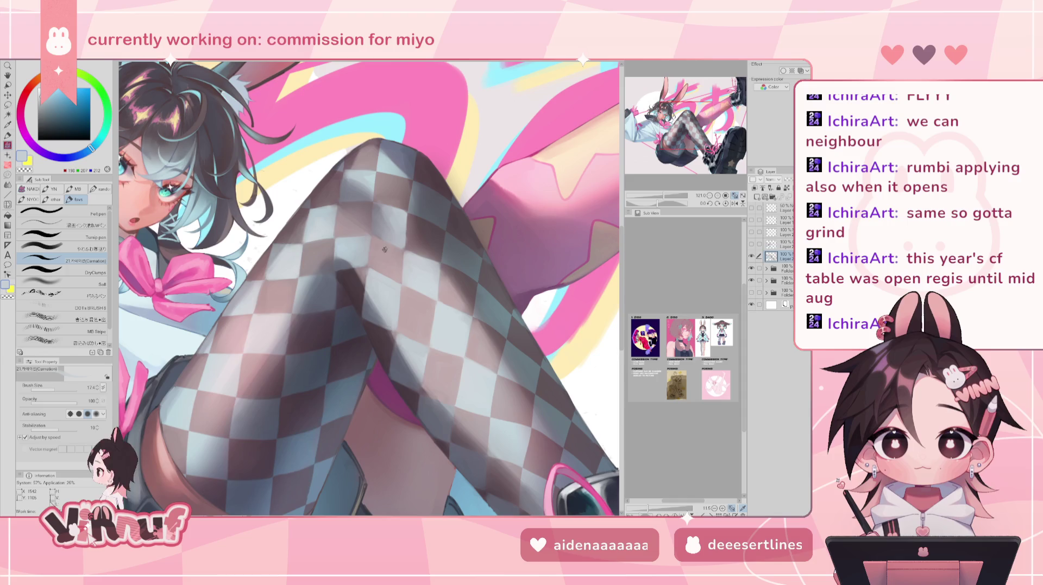
pyautogui.keyDown('alt'); pyautogui.click(430, 355); pyautogui.keyUp('alt')
pyautogui.keyDown('alt'); pyautogui.click(402, 332); pyautogui.keyUp('alt')
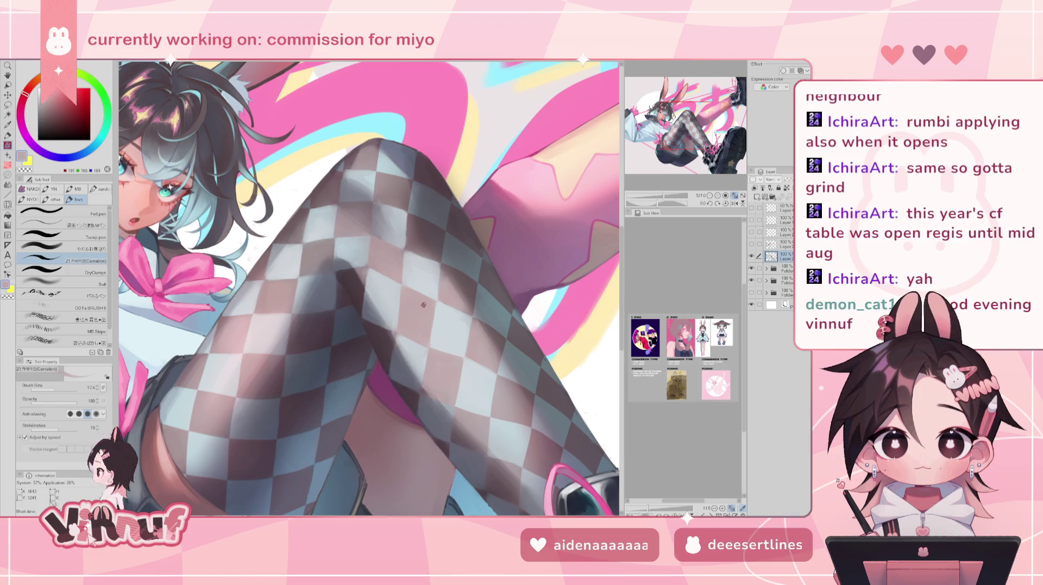
pyautogui.keyDown('alt'); pyautogui.click(476, 325); pyautogui.keyUp('alt')
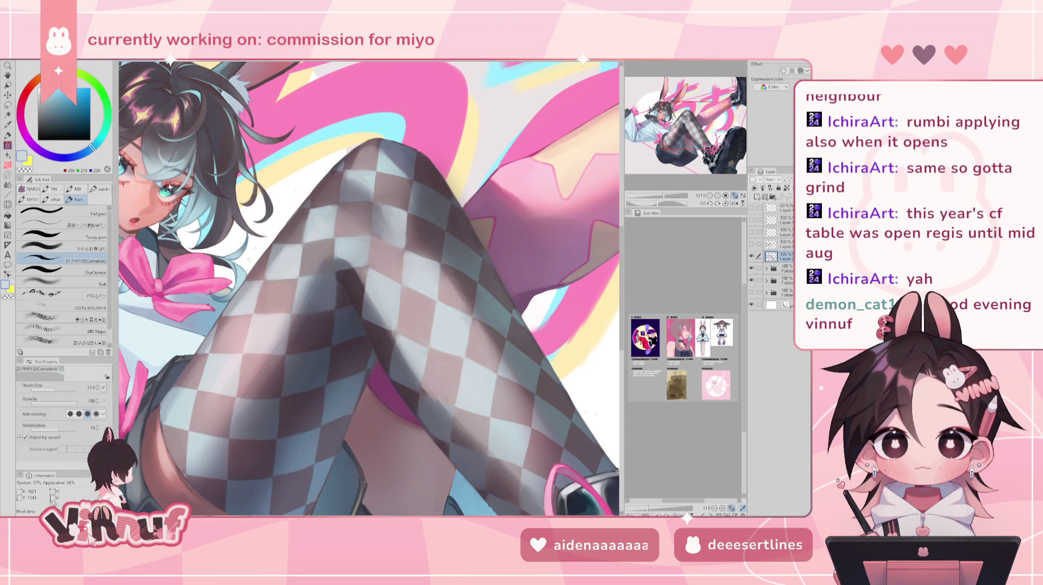
# Zoom out, mirror-check, and undo/redo the latest shading to compare it.
pyautogui.moveTo(676, 195); pyautogui.dragTo(667, 195)
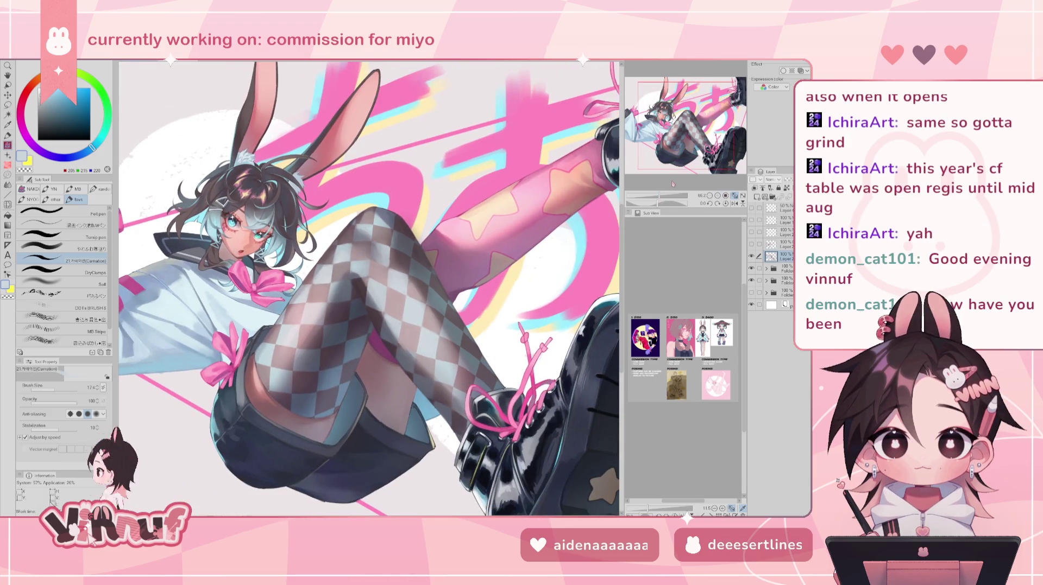
pyautogui.click(710, 195)
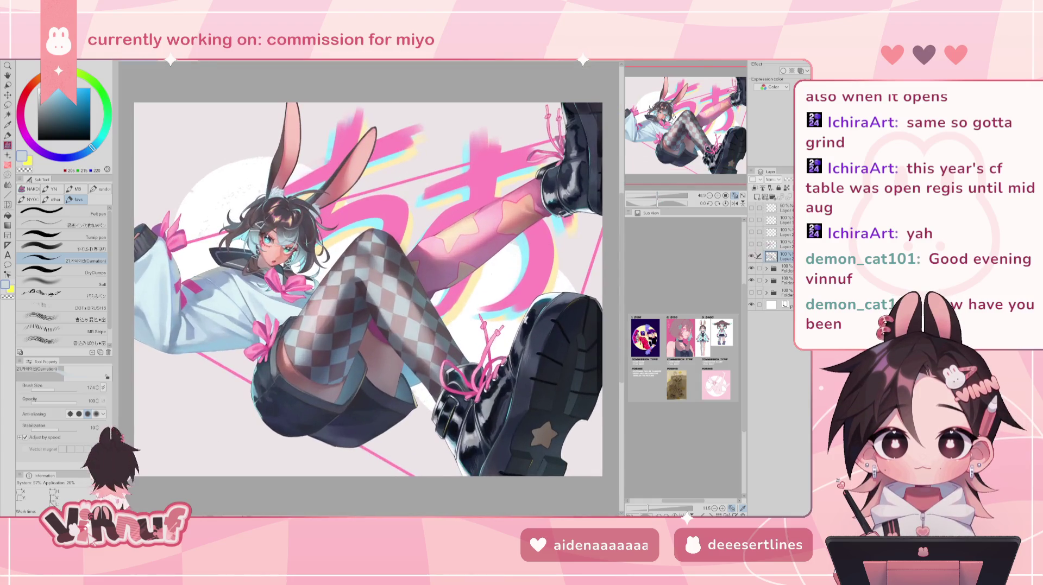
pyautogui.click(734, 203)
pyautogui.click(735, 204)
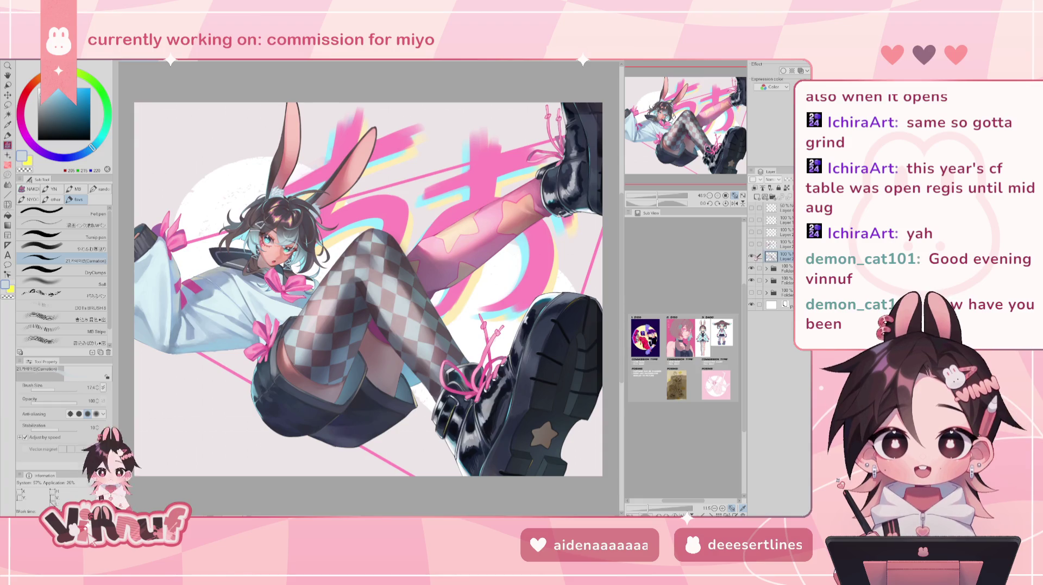
pyautogui.hotkey('ctrl', '-')
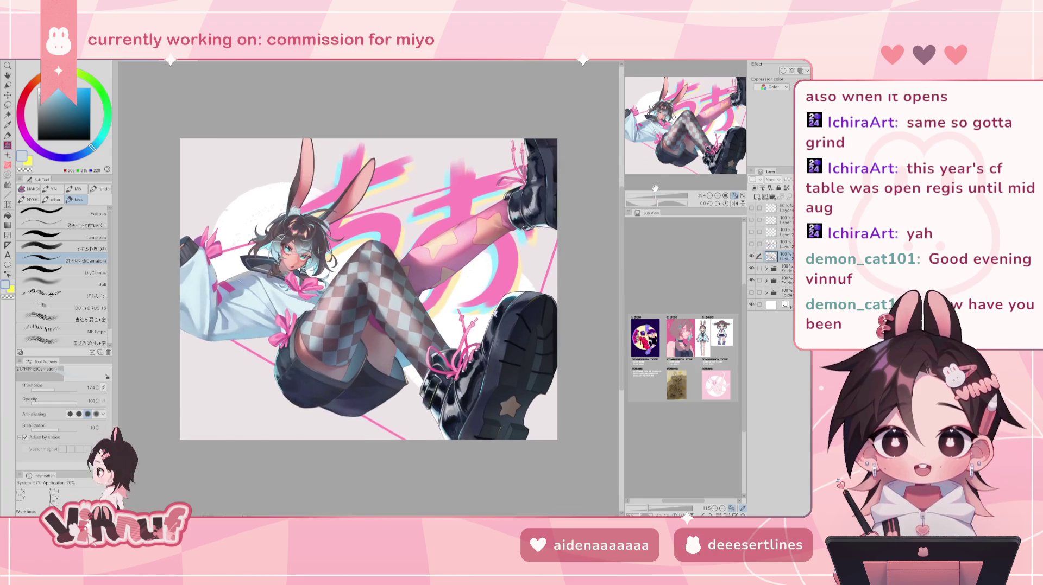
pyautogui.hotkey('ctrl', 'z')
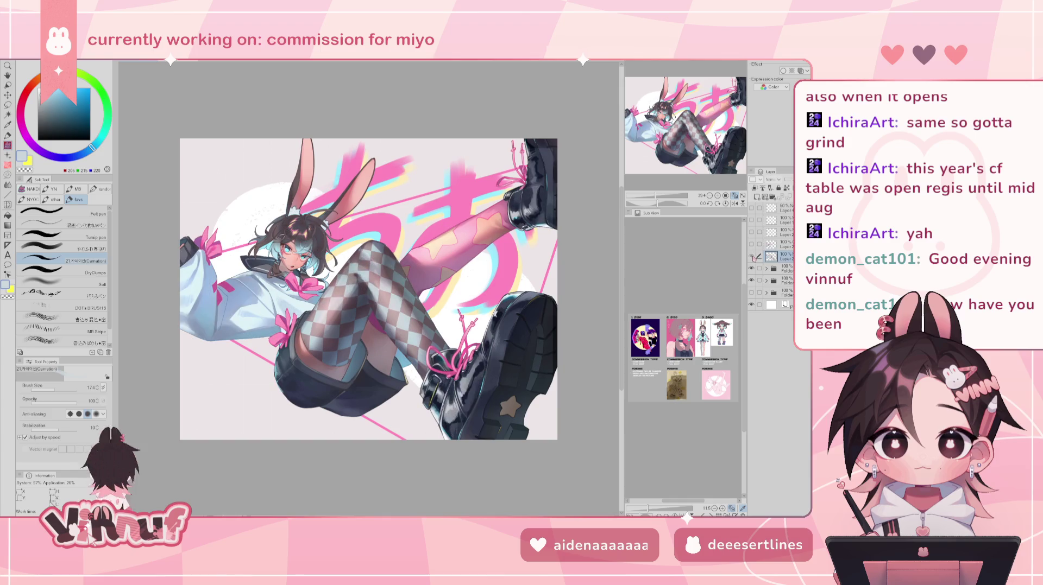
pyautogui.hotkey('ctrl', 'y')
pyautogui.press('h')
pyautogui.press('h')
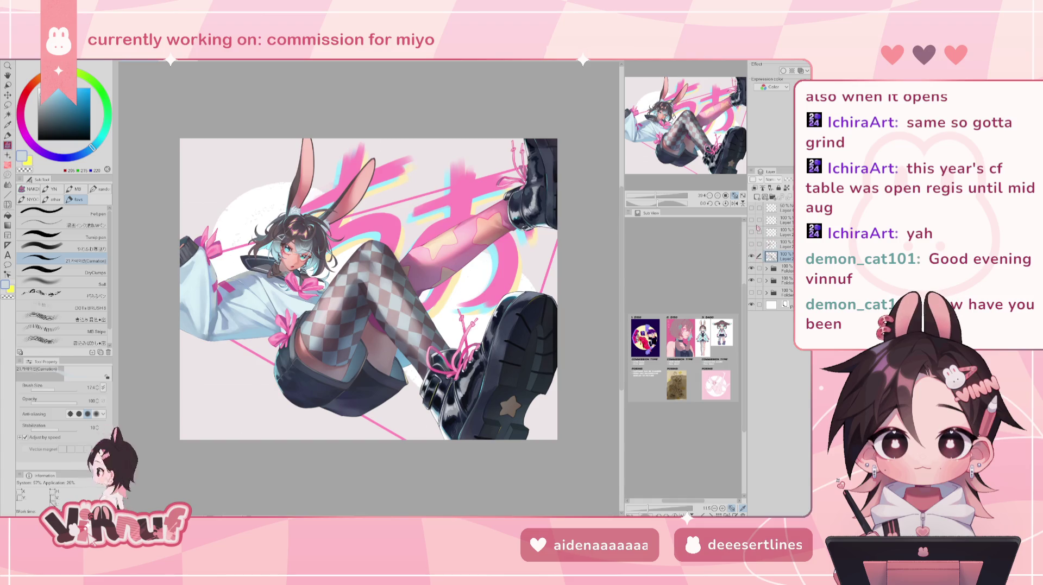
# Choose the Soft brush and sample grey-blues and a dark mauve from the stocking.
pyautogui.press('b')
pyautogui.keyDown('alt'); pyautogui.click(378, 296); pyautogui.keyUp('alt')
pyautogui.keyDown('alt'); pyautogui.click(376, 293); pyautogui.keyUp('alt')
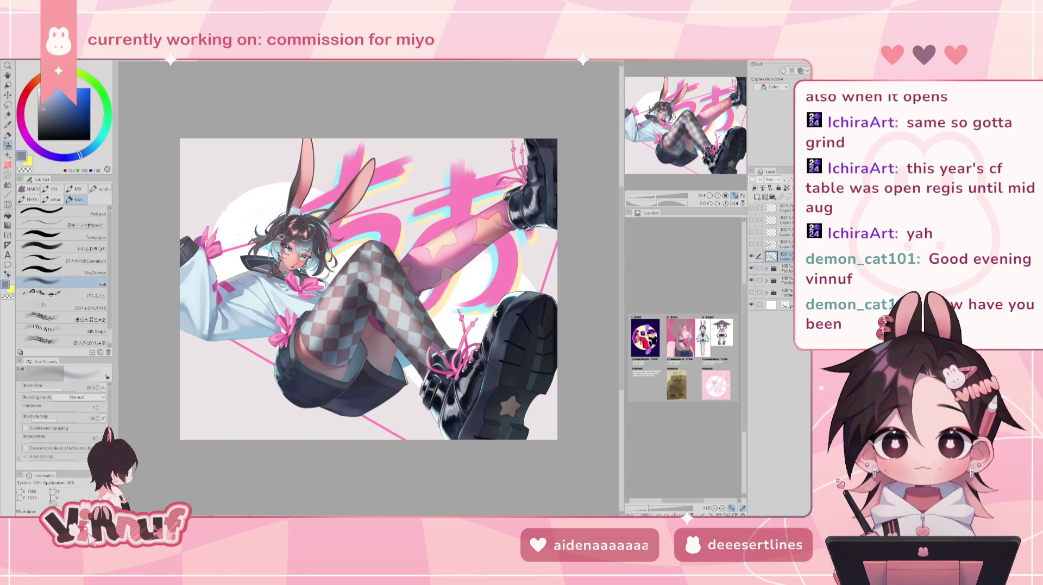
pyautogui.keyDown('alt'); pyautogui.click(366, 285); pyautogui.keyUp('alt')
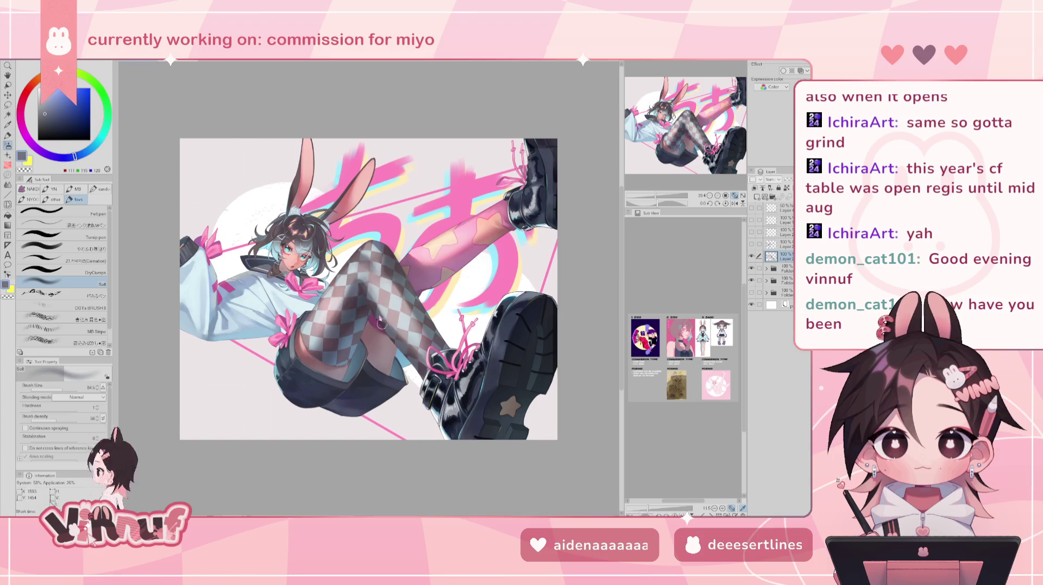
pyautogui.press('h')
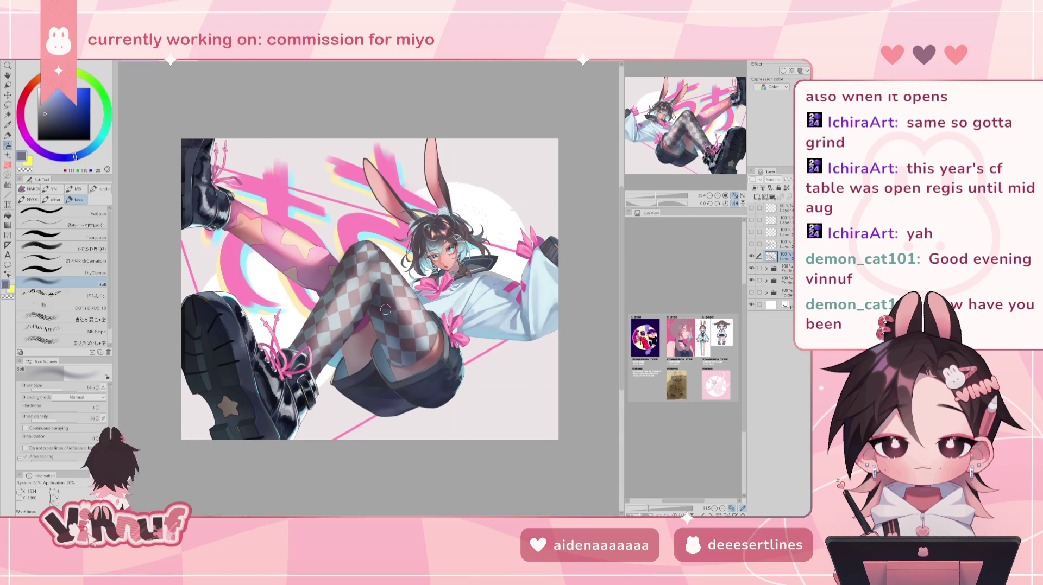
pyautogui.press('h')
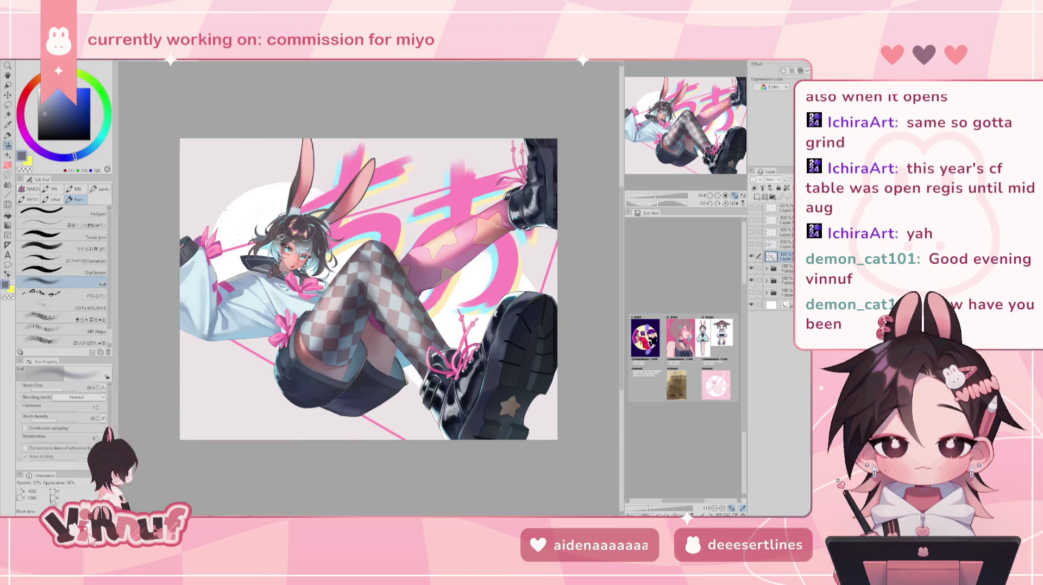
pyautogui.keyDown('alt'); pyautogui.click(362, 288); pyautogui.keyUp('alt')
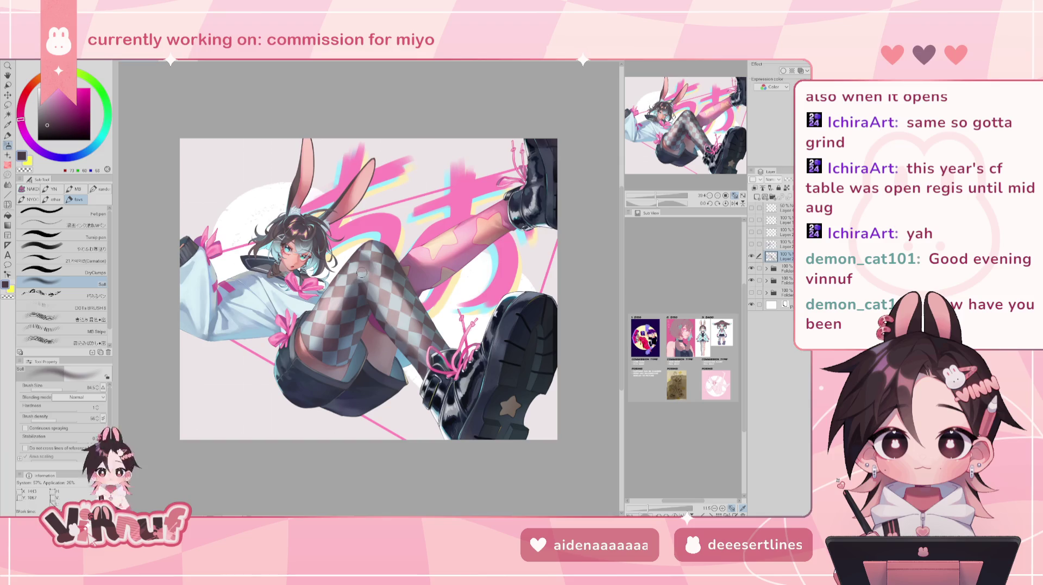
# Darken the mauve toward a warm dark brown and set brush size to 26.3.
pyautogui.moveTo(50, 123); pyautogui.dragTo(50, 131)
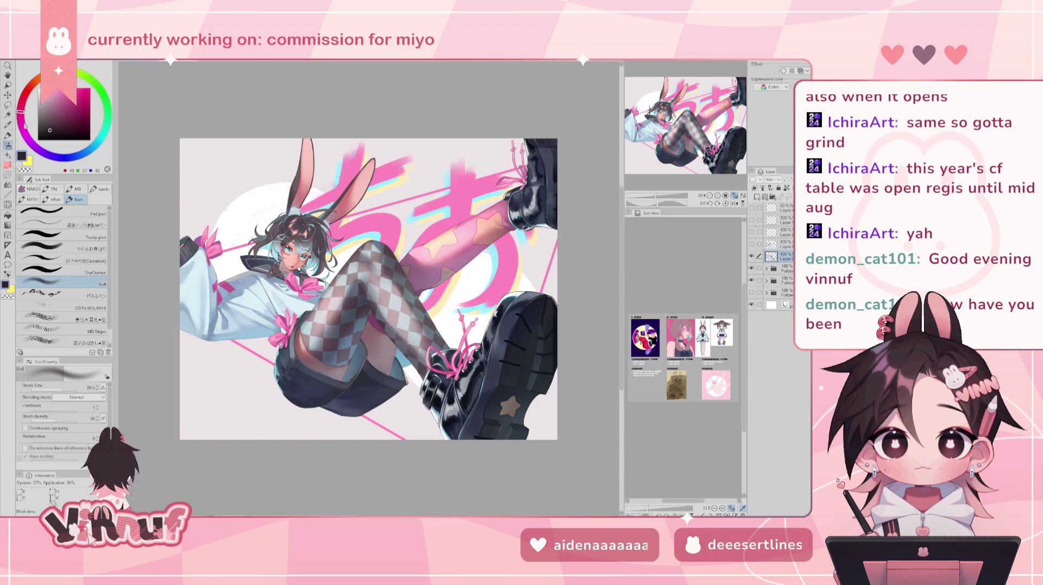
pyautogui.moveTo(60, 387); pyautogui.dragTo(62, 387)
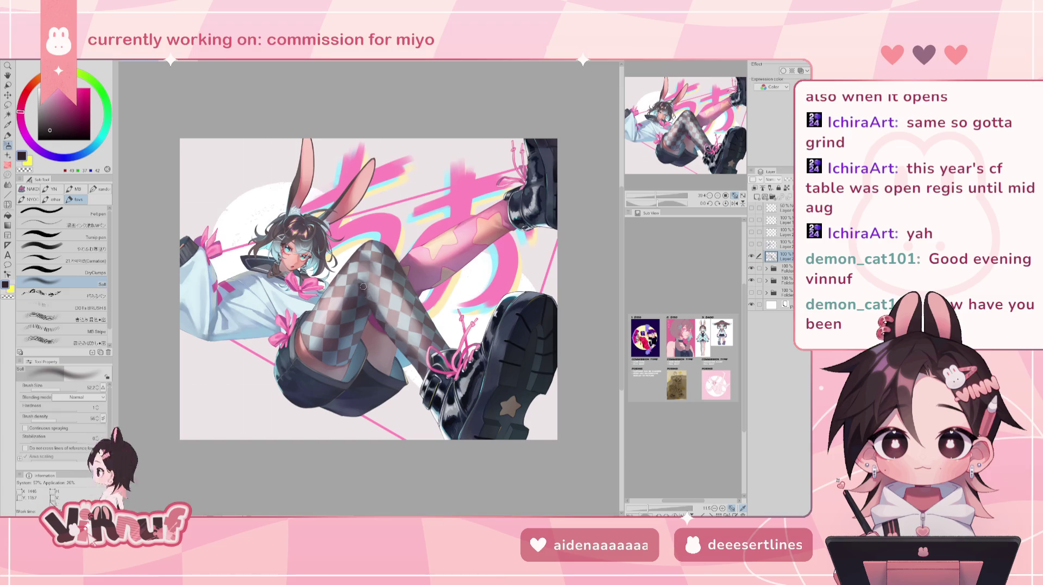
pyautogui.click(52, 126)
pyautogui.press('h')
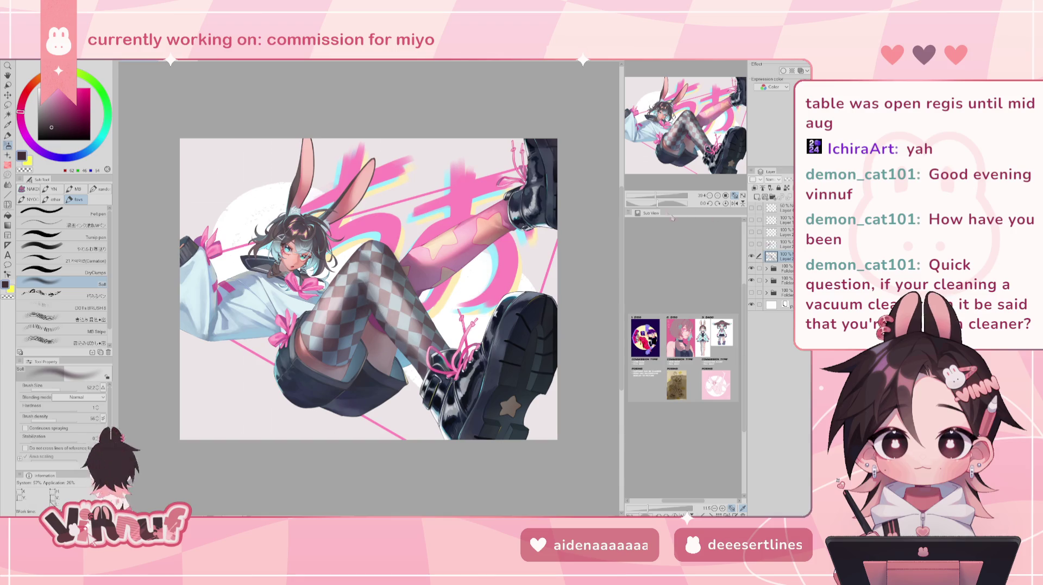
pyautogui.hotkey('ctrl', '-')
pyautogui.press('h')
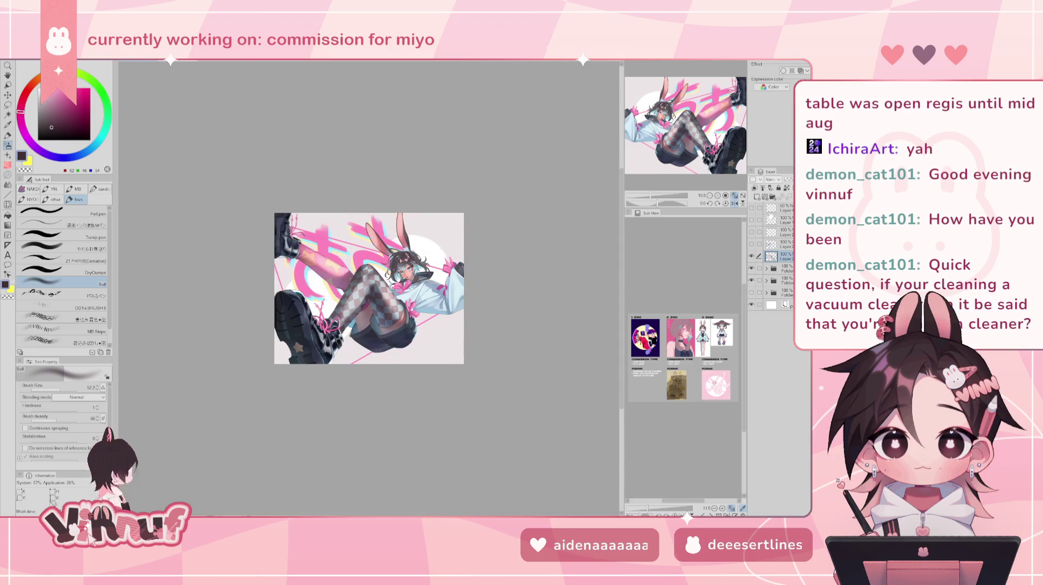
pyautogui.press('h')
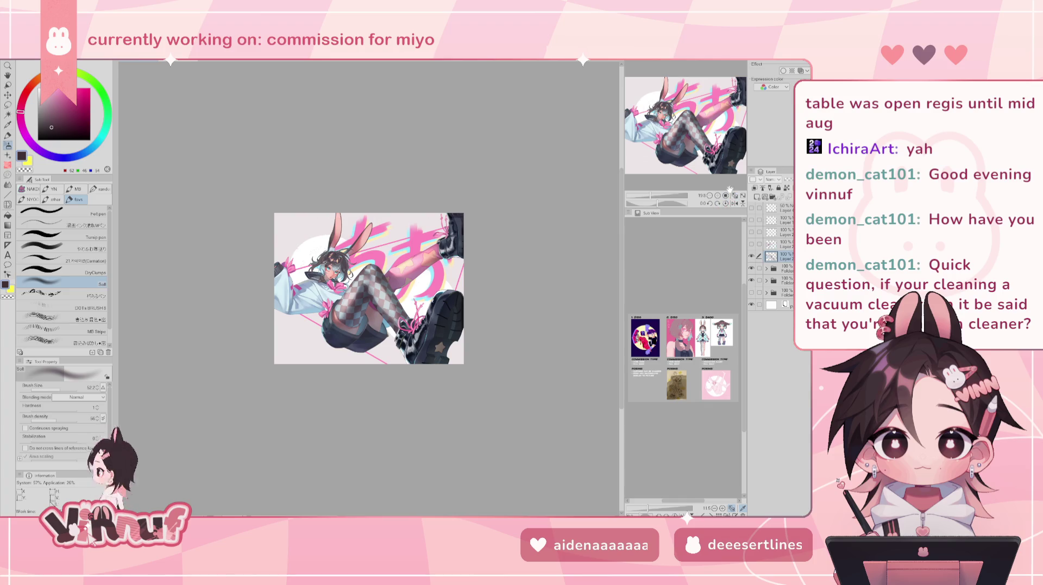
pyautogui.click(664, 188)
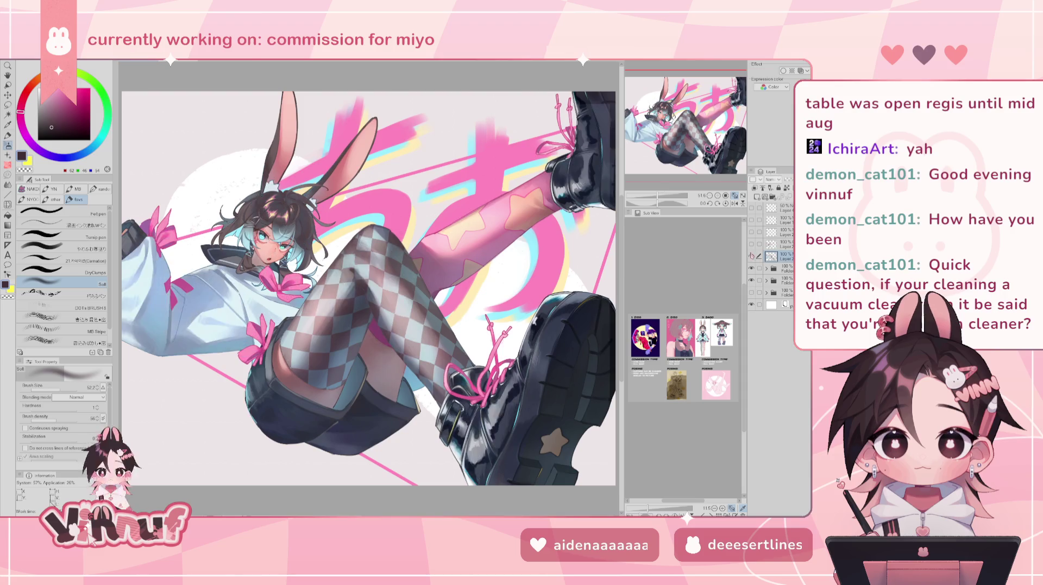
pyautogui.moveTo(657, 197); pyautogui.dragTo(652, 196)
pyautogui.press('h')
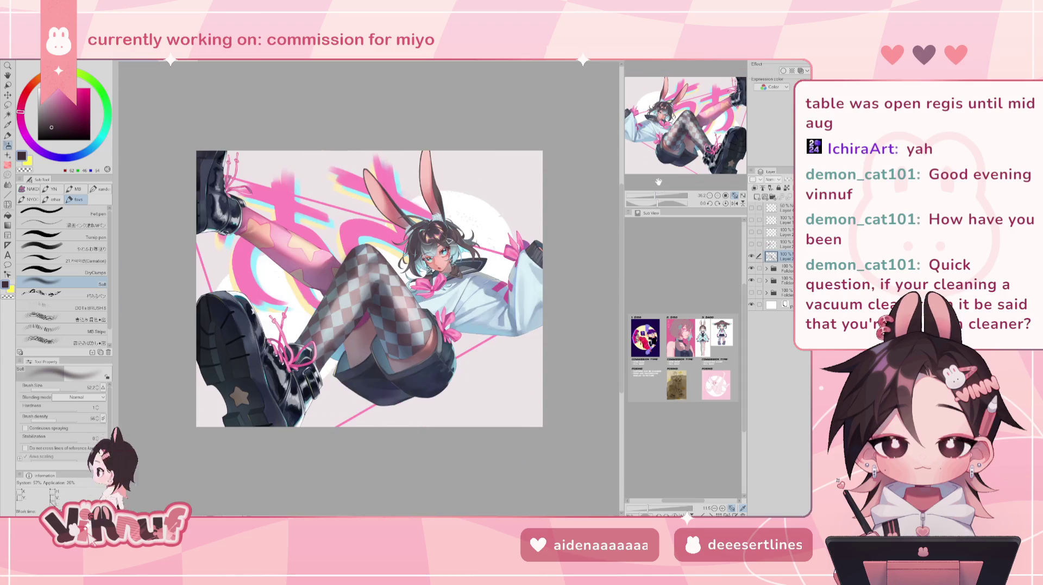
pyautogui.press('h')
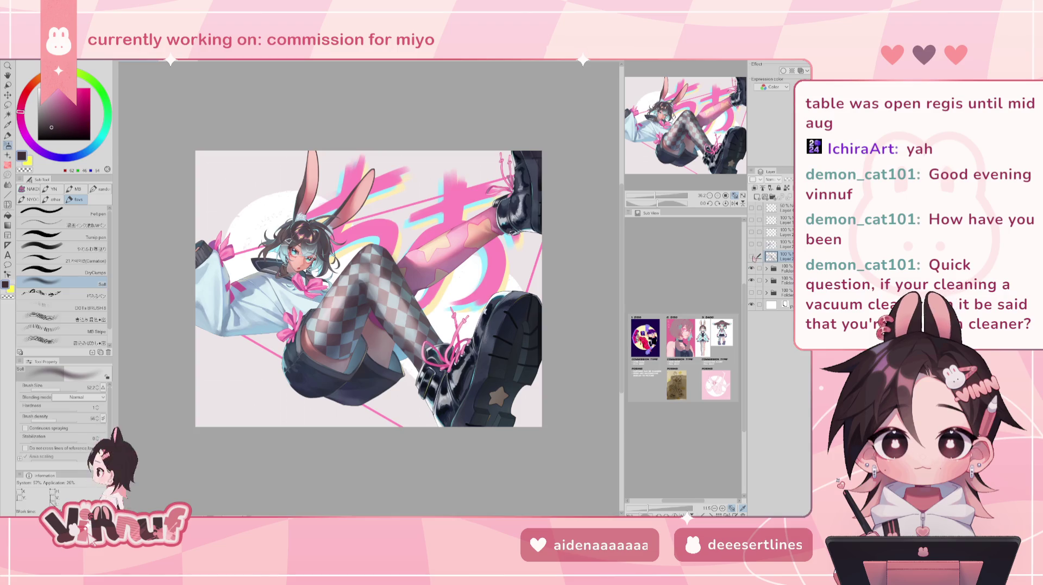
pyautogui.press('h')
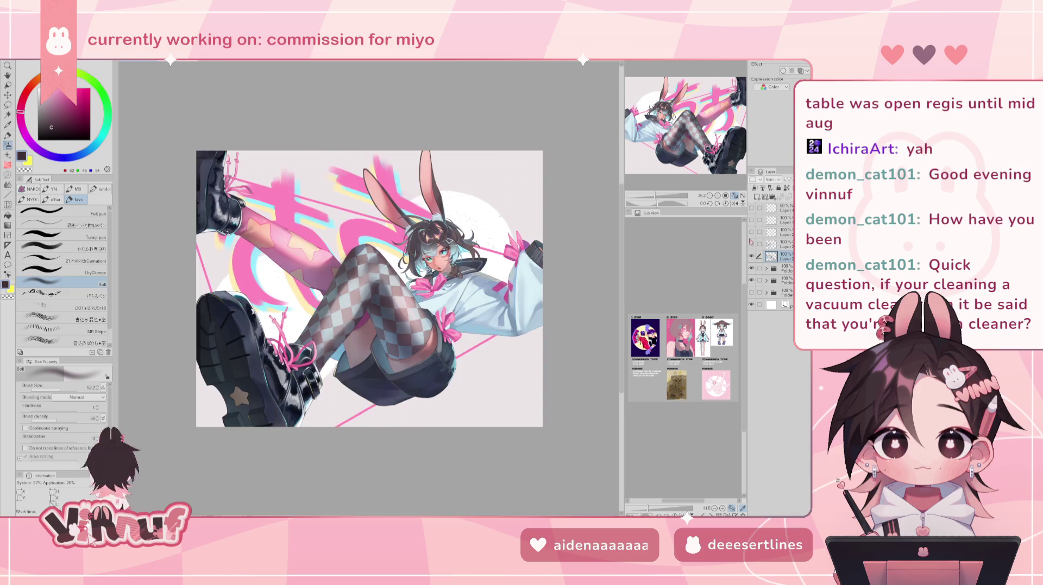
pyautogui.press('h')
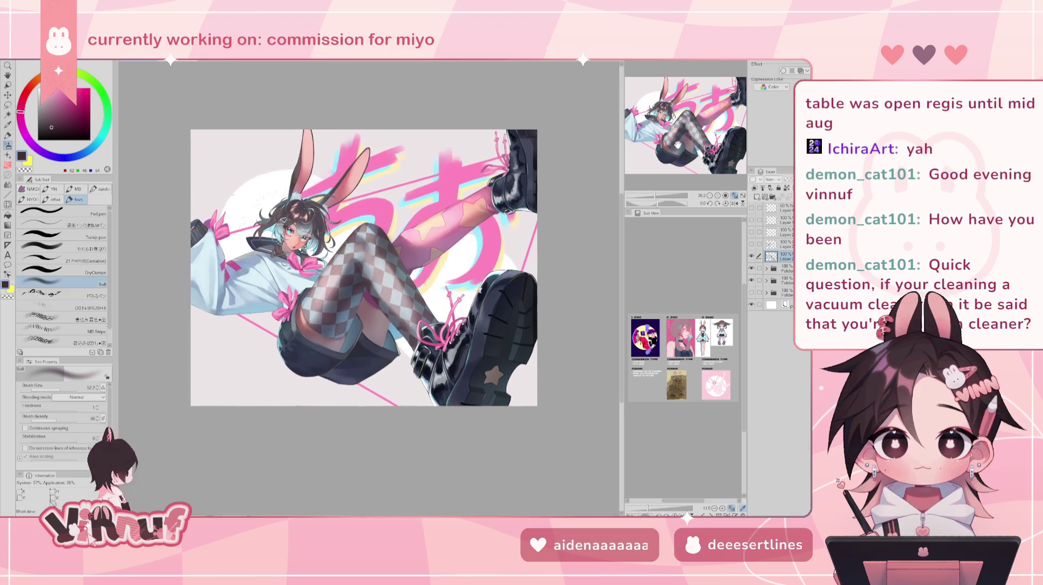
# Sample the boot's dark blue-grey, select the やわらか厚塗り brush, and zoom out to about 47%.
pyautogui.scroll(3, 664, 179)
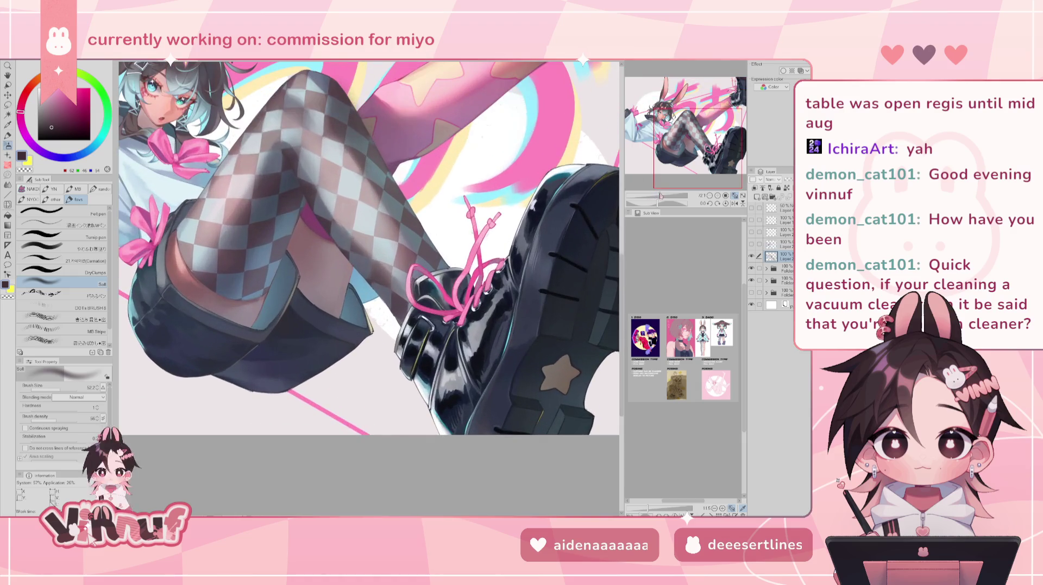
pyautogui.moveTo(672, 139); pyautogui.dragTo(680, 134)
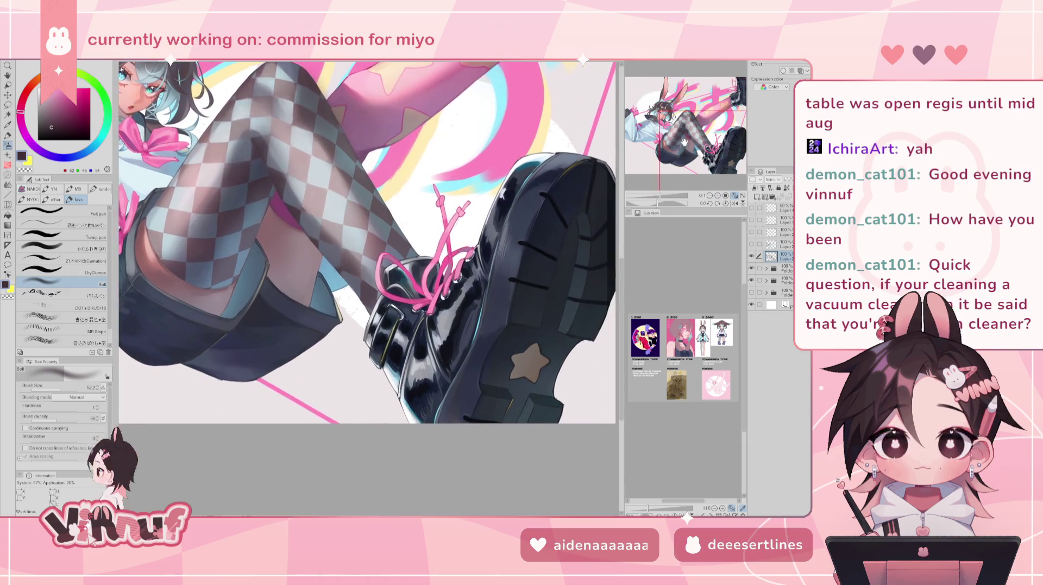
pyautogui.keyDown('alt'); pyautogui.click(409, 306); pyautogui.keyUp('alt')
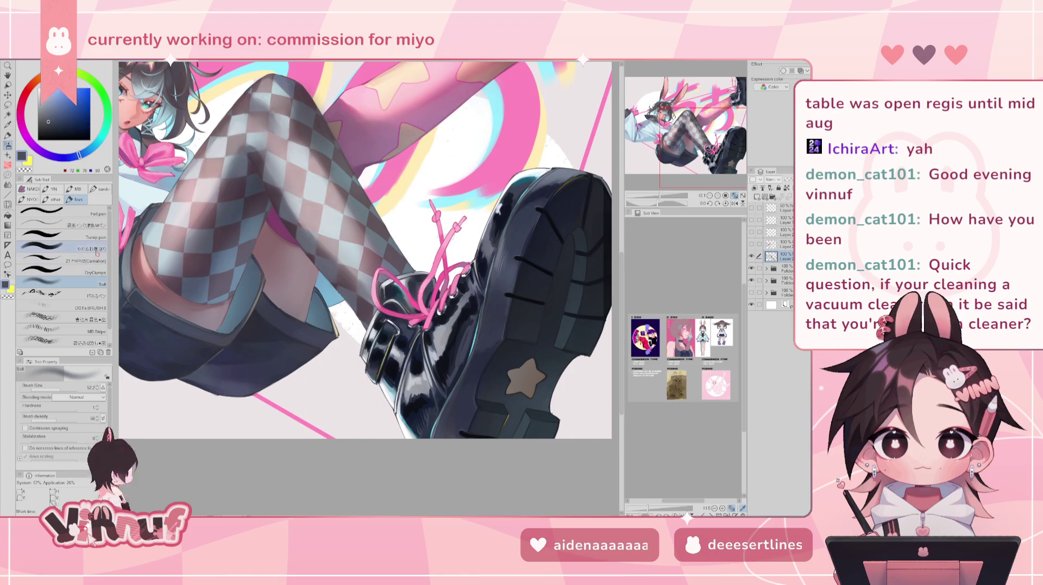
pyautogui.click(54, 247)
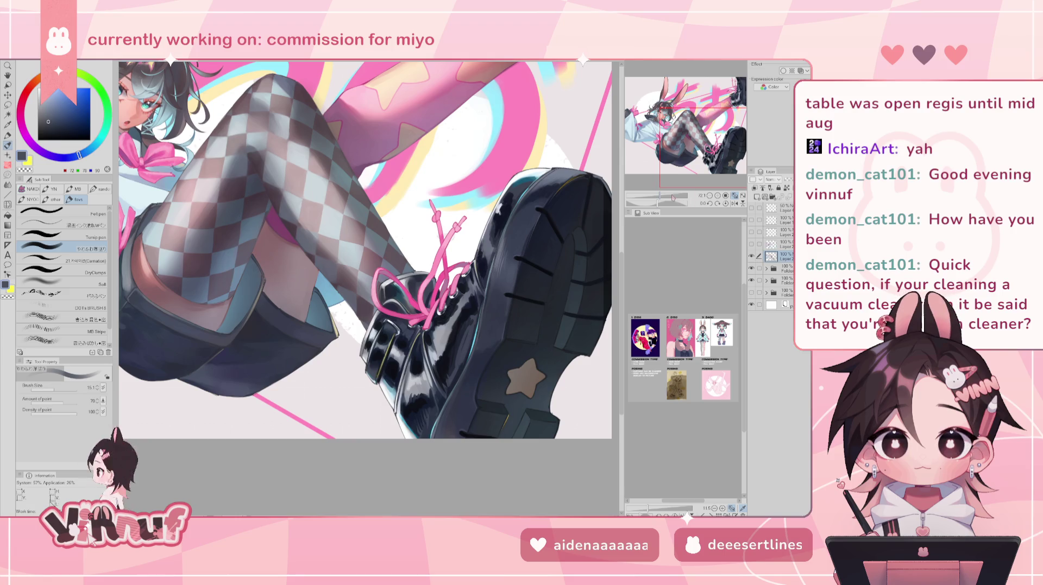
pyautogui.moveTo(667, 200); pyautogui.dragTo(654, 197)
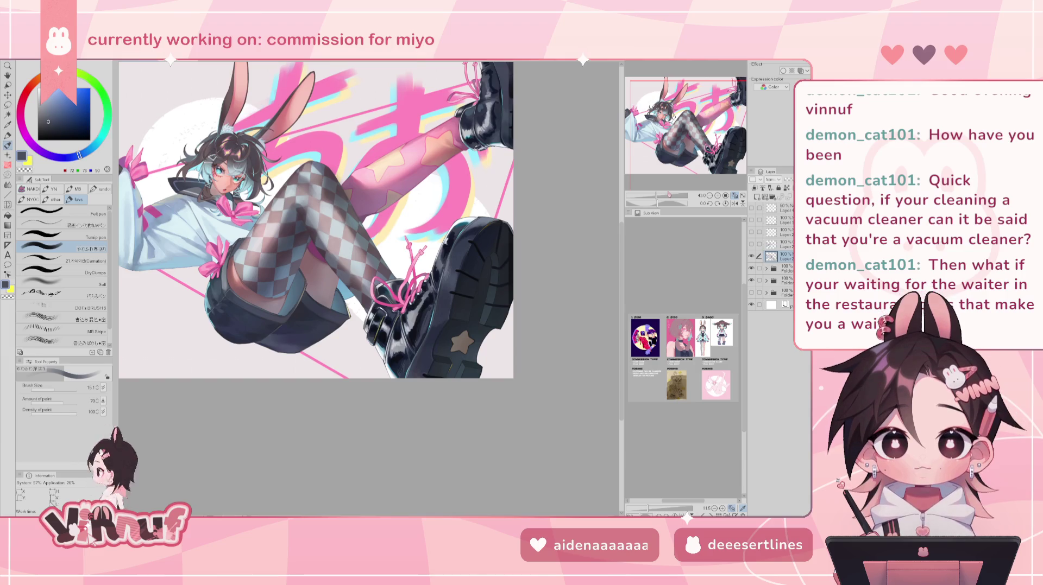
# Reset the view upright and toggle the head, boot and skirt layers to compare versions.
pyautogui.hotkey('ctrl', '0')
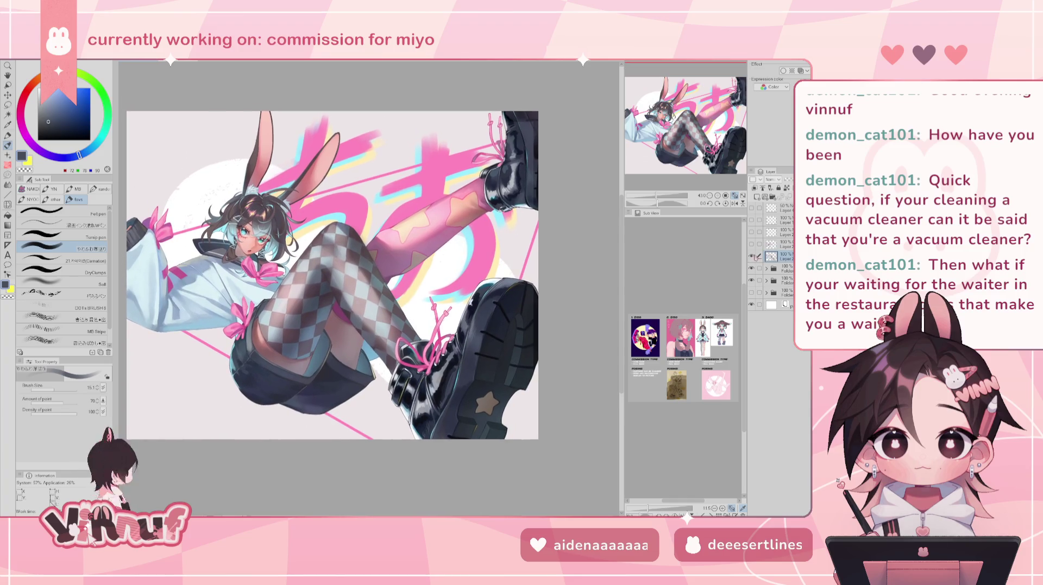
pyautogui.click(751, 256)
pyautogui.click(751, 256)
pyautogui.click(751, 244)
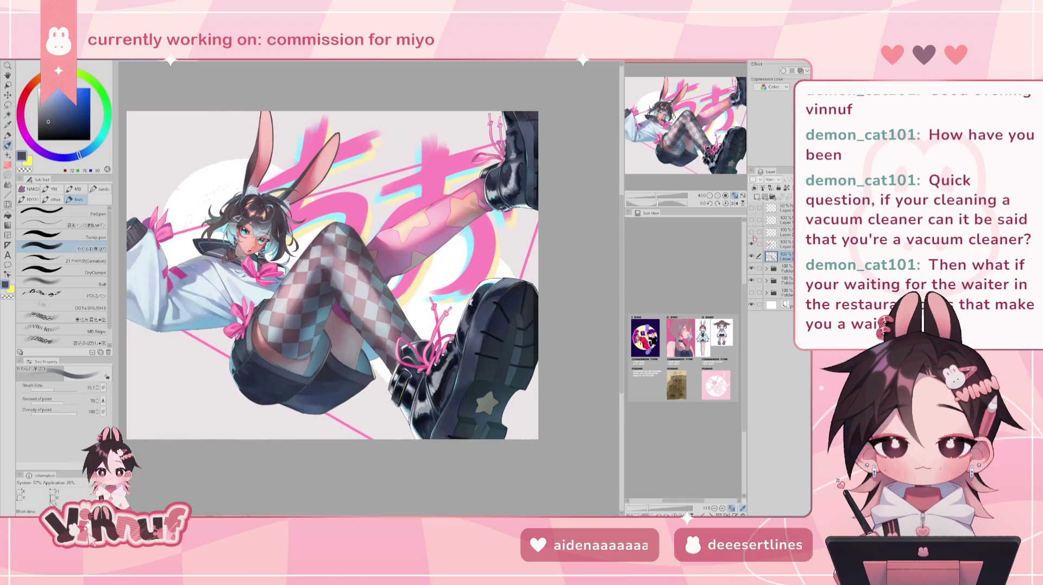
pyautogui.click(751, 232)
pyautogui.click(751, 220)
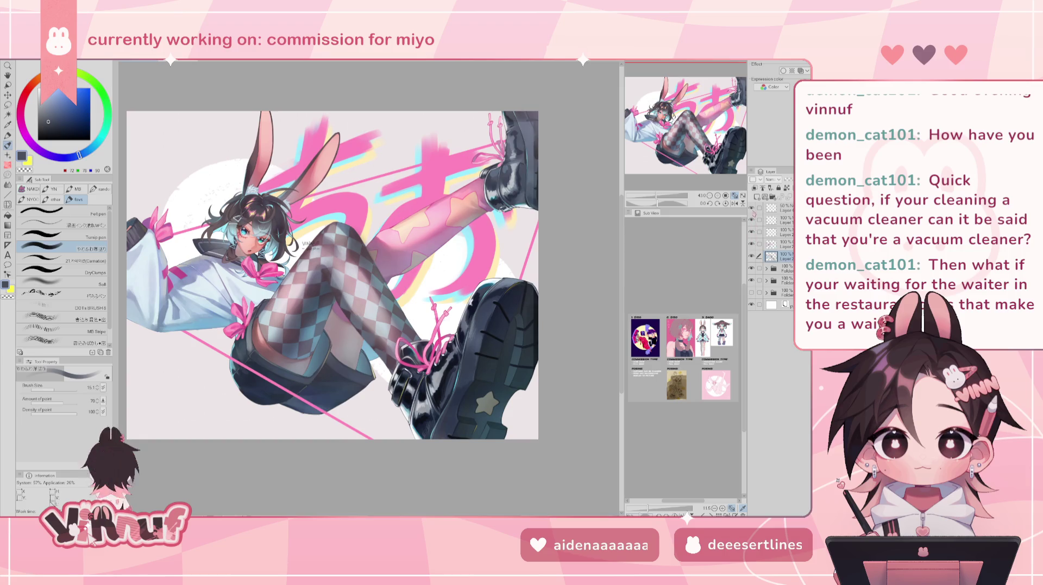
pyautogui.click(752, 232)
pyautogui.click(752, 232)
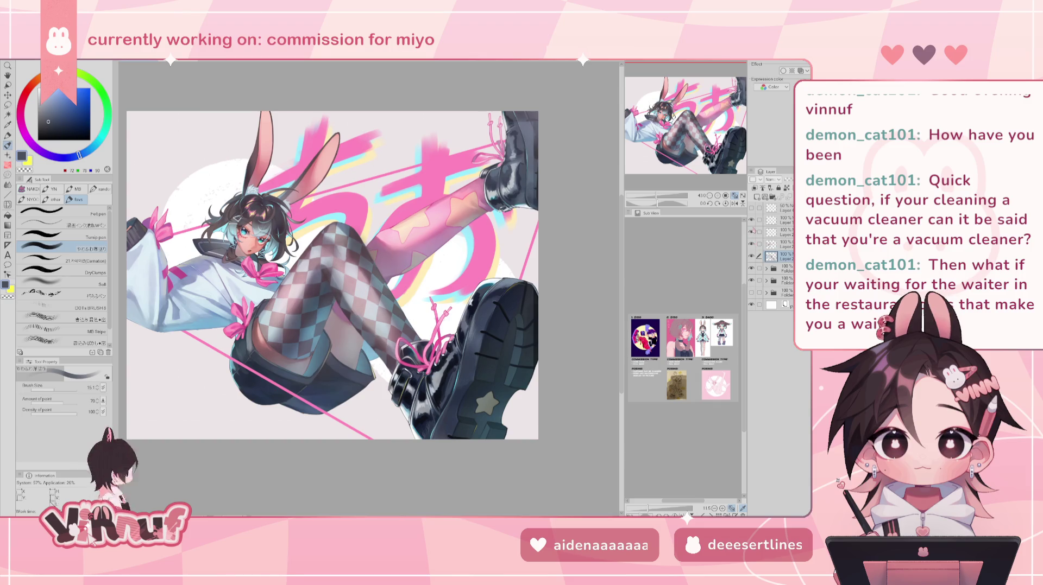
# Hide the top face layer, expand the layer folder, and select its first layer for moving.
pyautogui.click(734, 203)
pyautogui.click(735, 203)
pyautogui.click(752, 209)
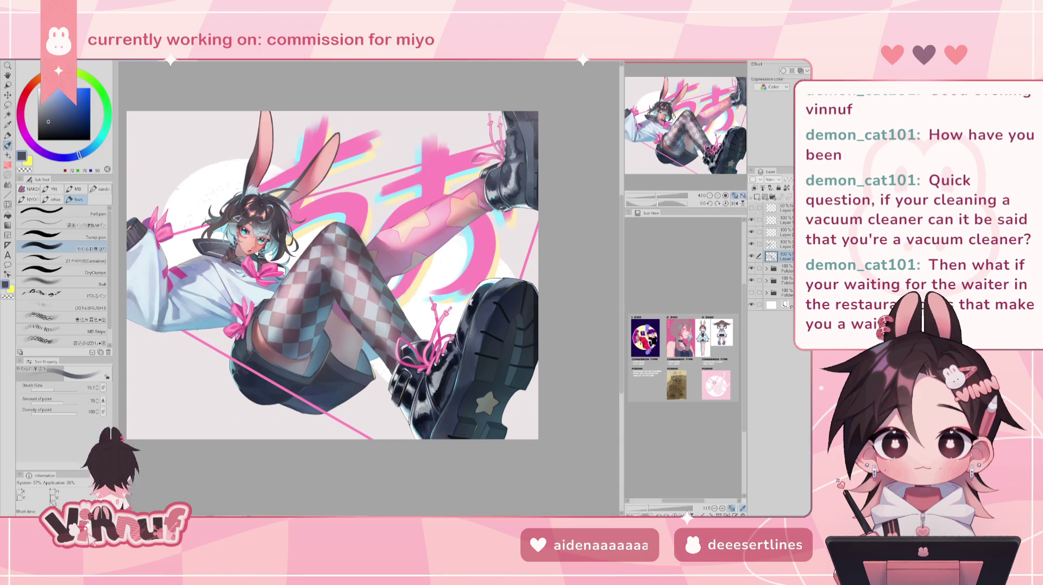
pyautogui.click(766, 268)
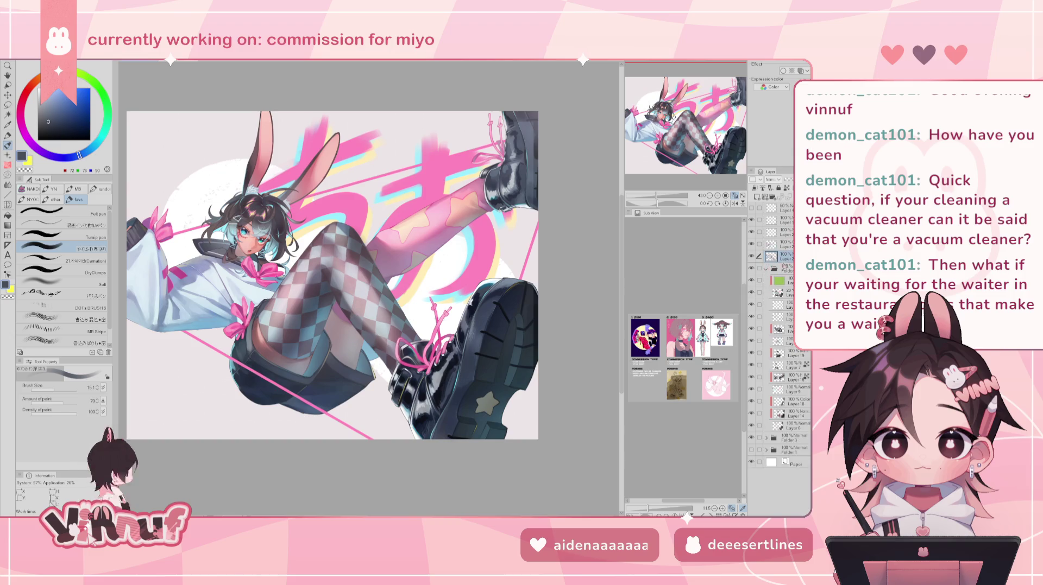
pyautogui.click(784, 280)
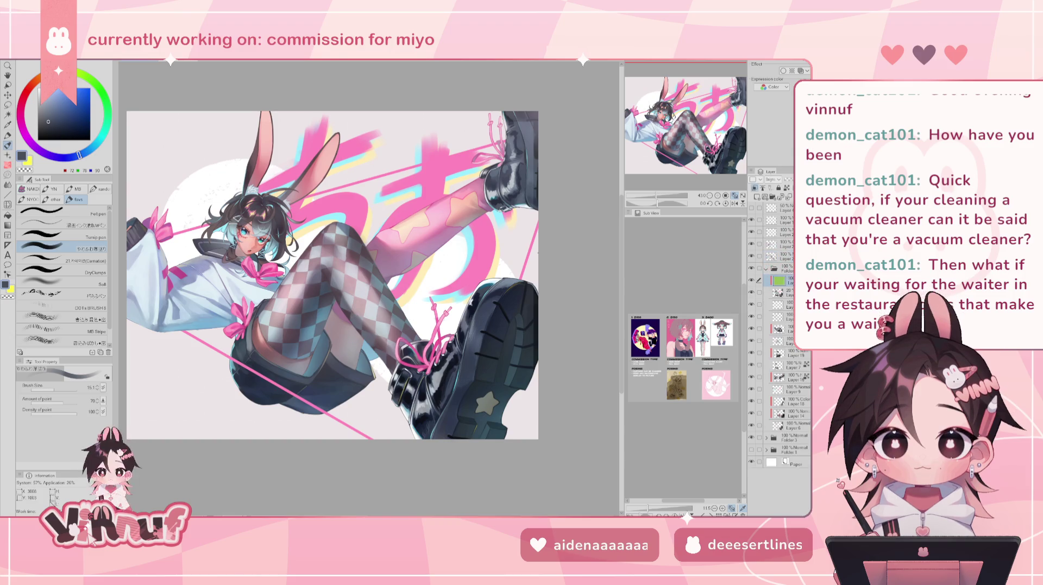
pyautogui.press('k')
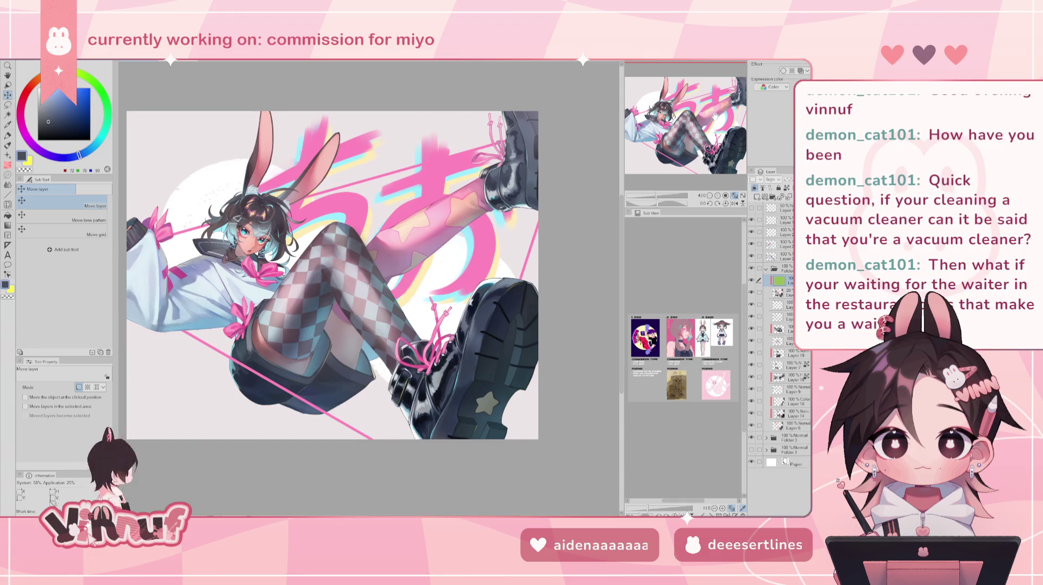
# Collapse the expanded layer folder and select Layer 2.
pyautogui.scroll(-4, 332, 275)
pyautogui.scroll(1, 346, 241)
pyautogui.scroll(1, 345, 241)
pyautogui.scroll(1, 345, 241)
pyautogui.scroll(1, 345, 242)
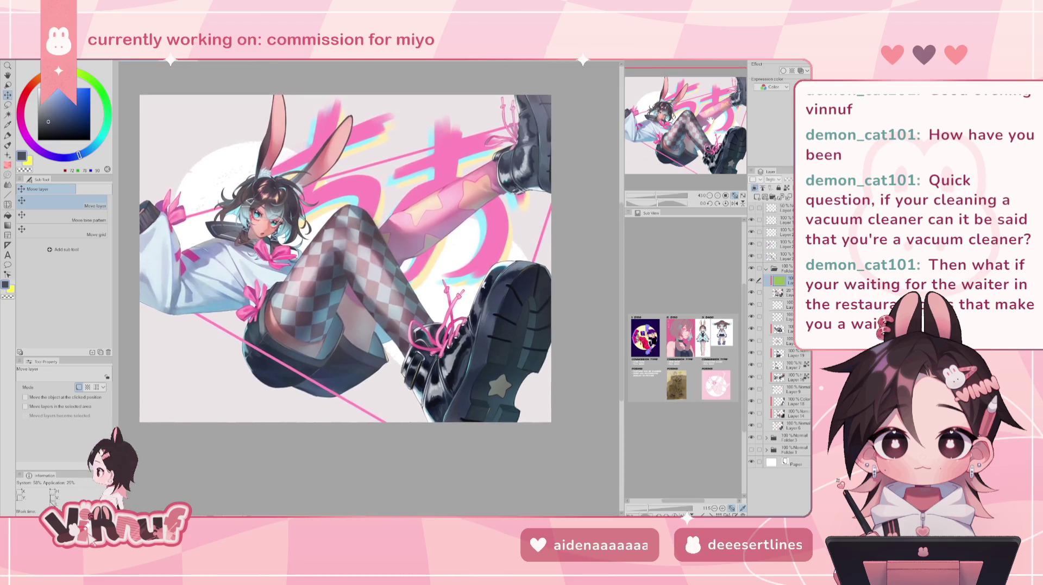
pyautogui.click(767, 268)
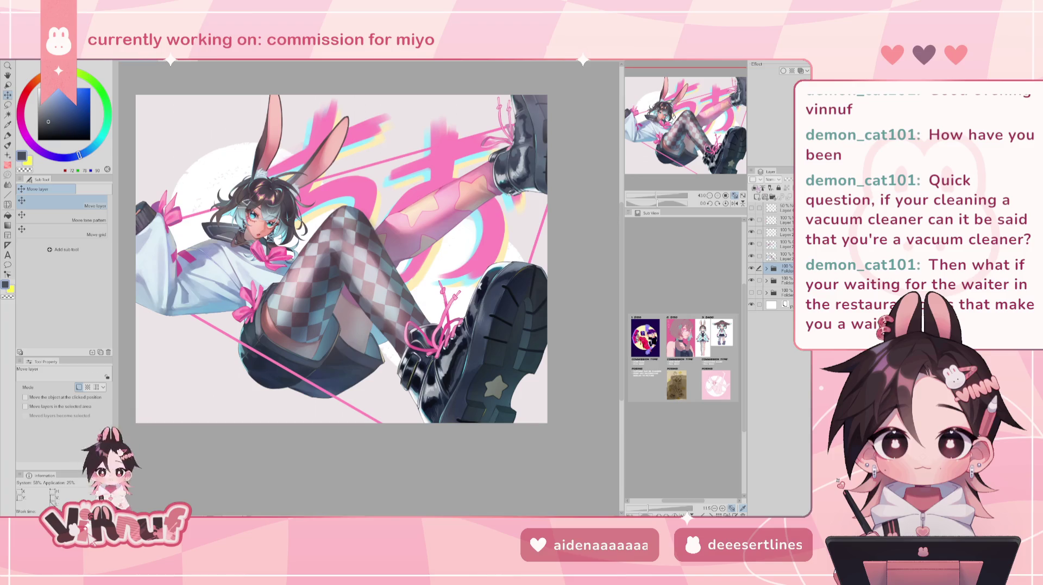
pyautogui.click(753, 246)
# Toggle the boot, sole and skirt shading layers on and off to compare versions.
pyautogui.click(771, 245)
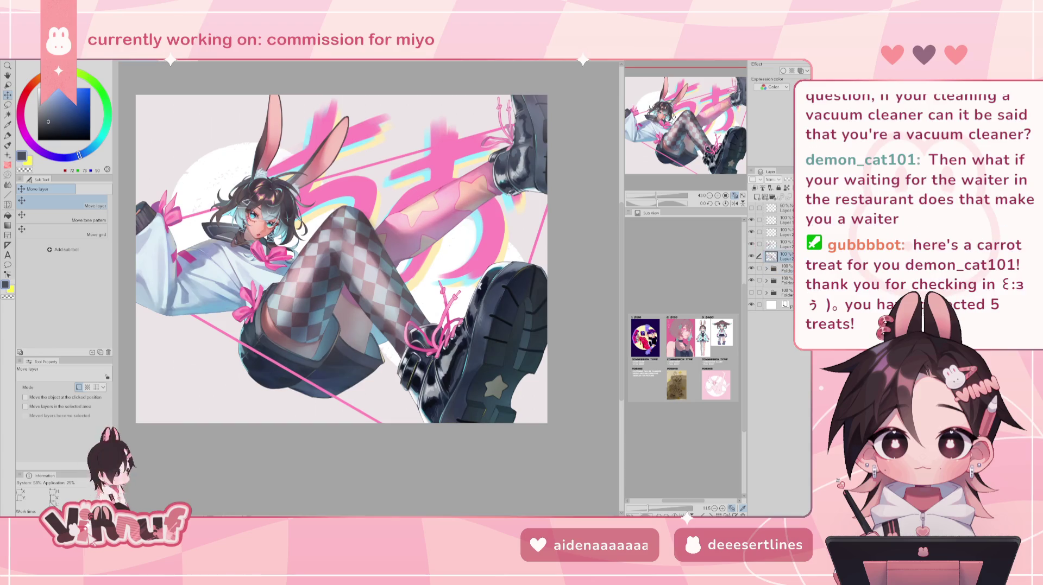
pyautogui.click(753, 246)
pyautogui.click(753, 245)
pyautogui.click(753, 246)
pyautogui.click(753, 245)
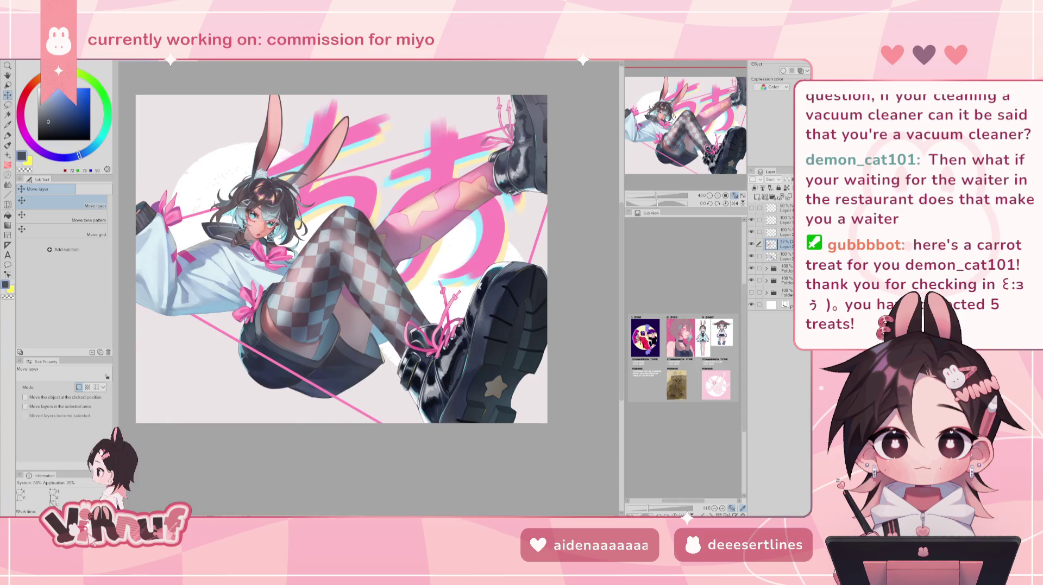
pyautogui.click(752, 245)
pyautogui.click(752, 245)
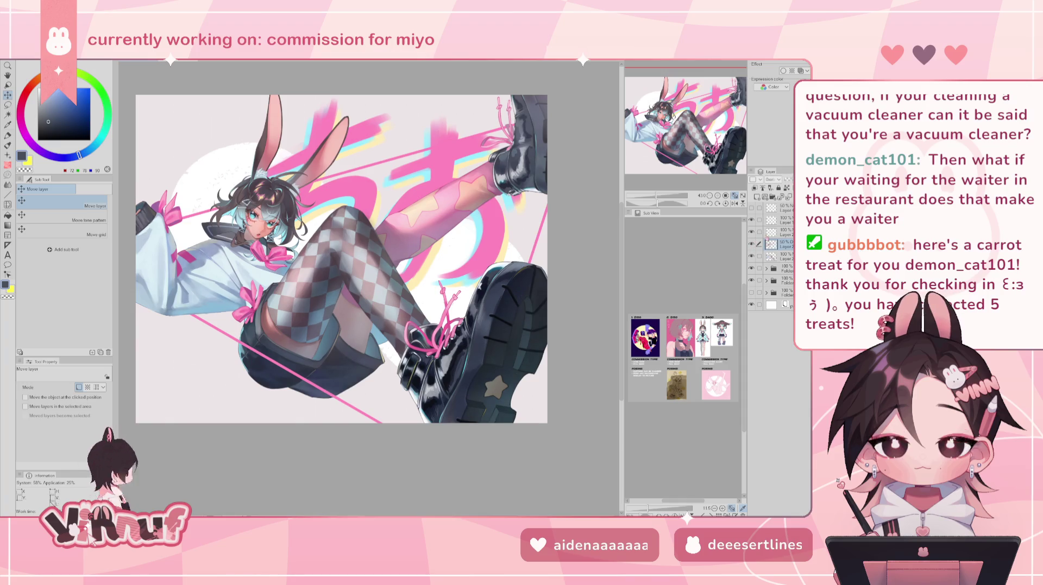
pyautogui.click(753, 234)
pyautogui.click(753, 233)
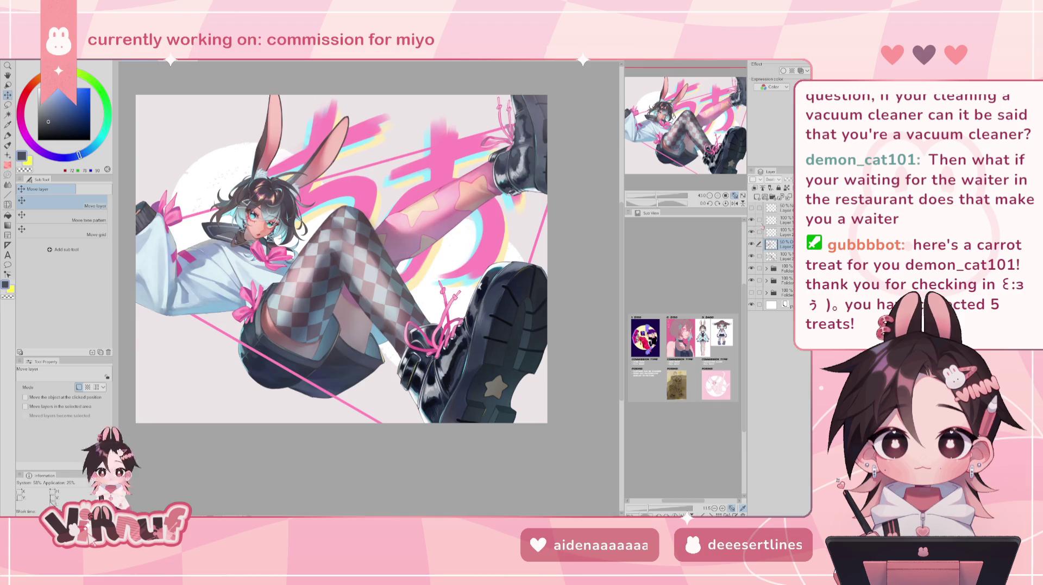
# Flip the view to check proportions, then move the full-opacity layer into the layer folder.
pyautogui.press('b')
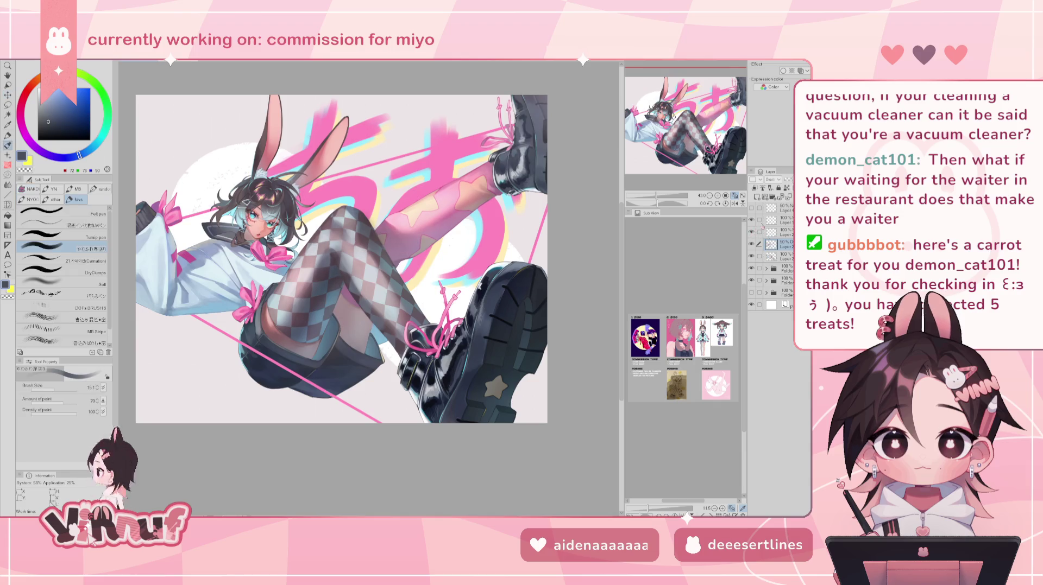
pyautogui.press('h')
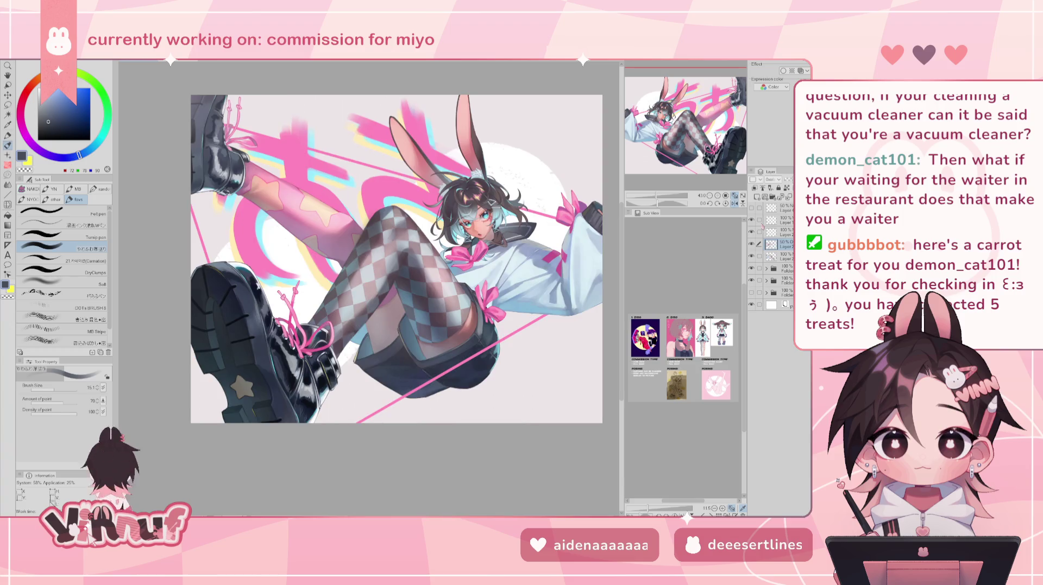
pyautogui.press('h')
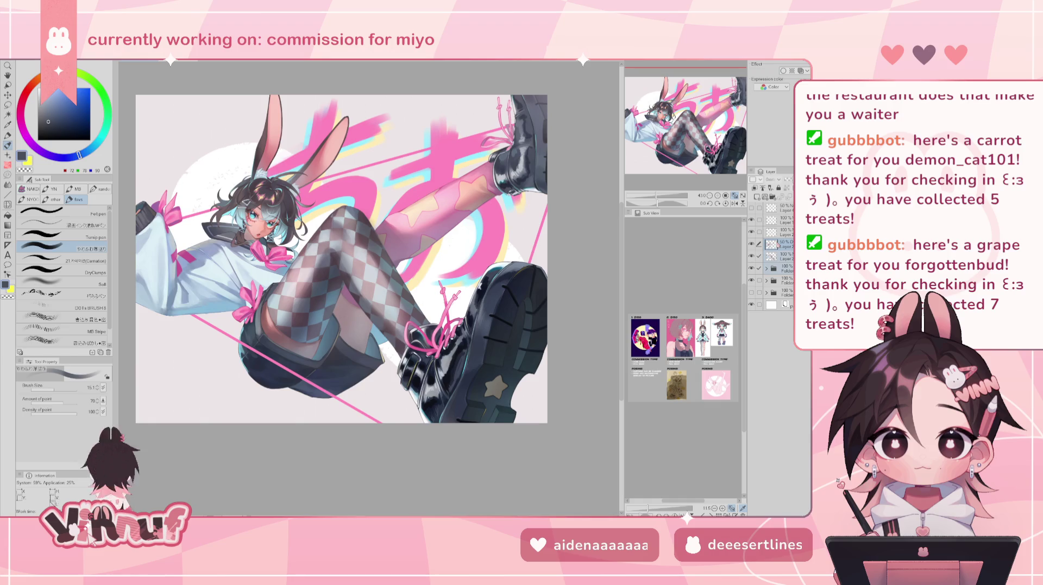
pyautogui.click(782, 256)
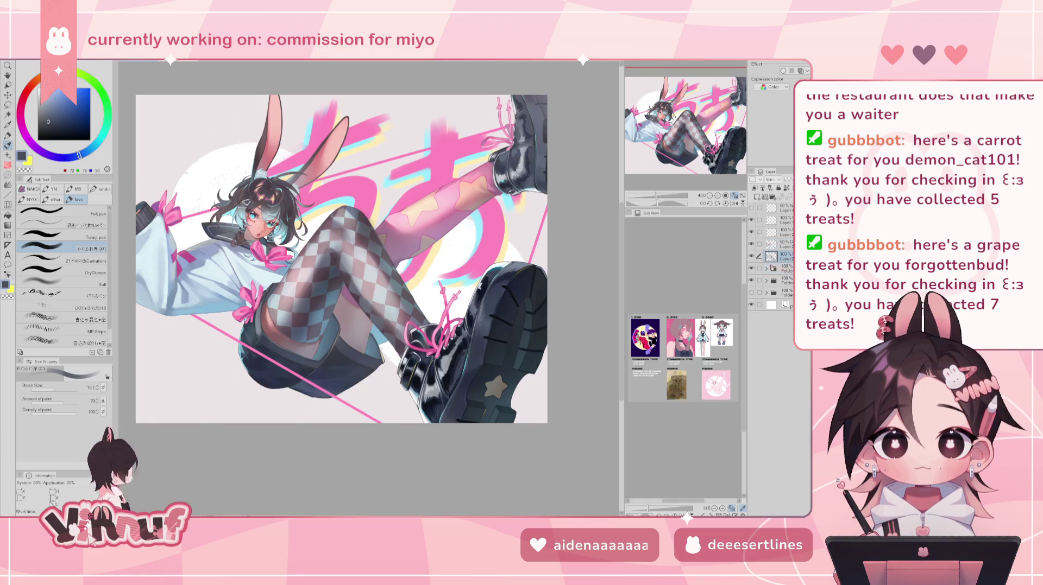
pyautogui.click(766, 268)
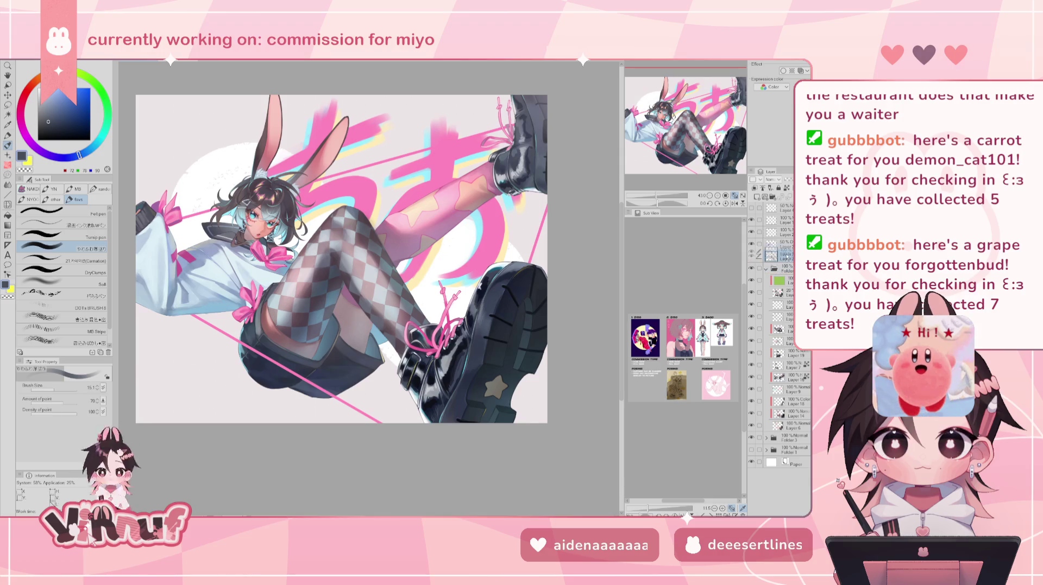
pyautogui.moveTo(787, 259); pyautogui.dragTo(789, 269)
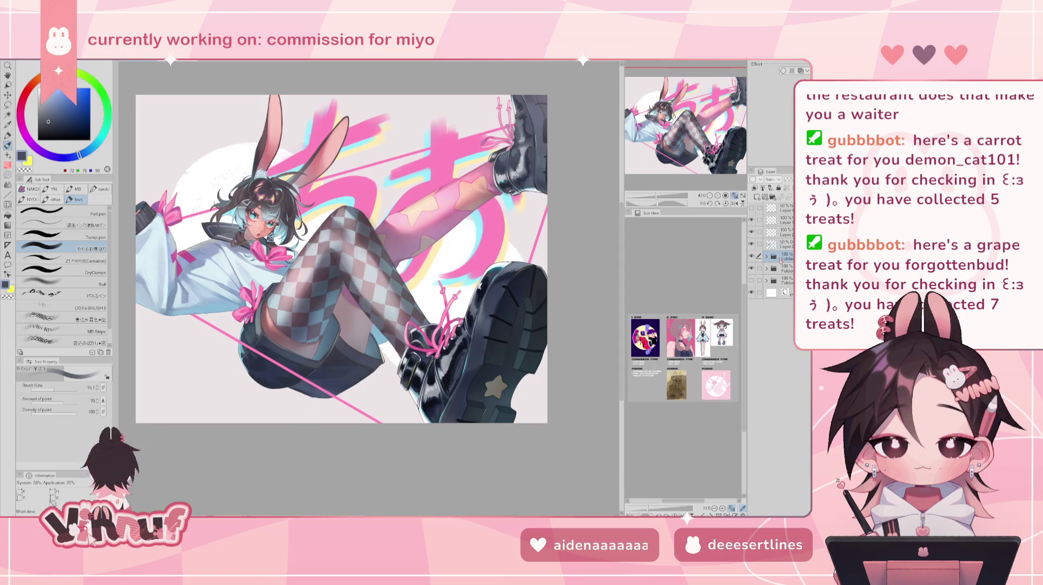
pyautogui.click(752, 268)
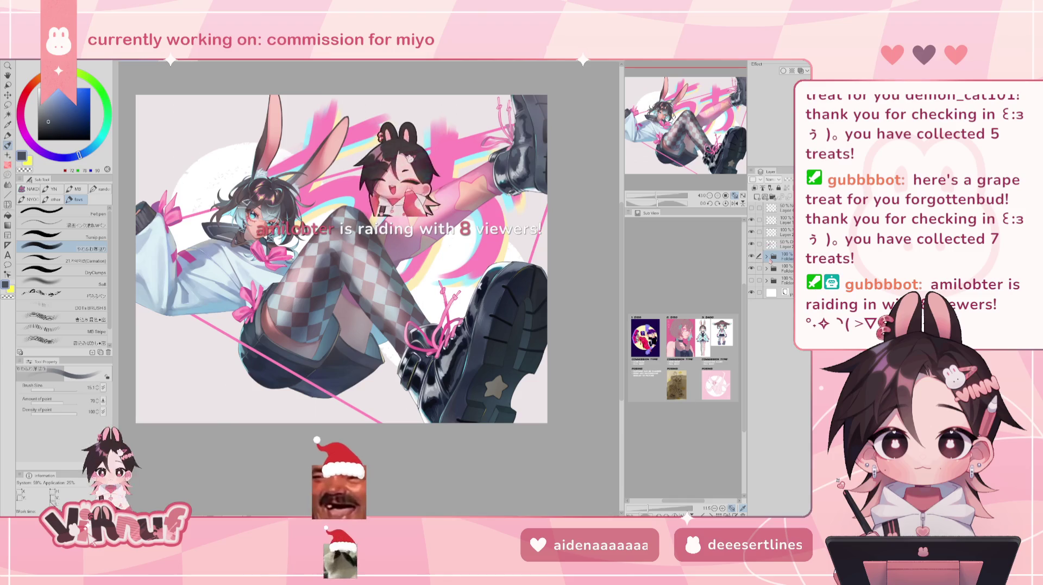
pyautogui.click(766, 268)
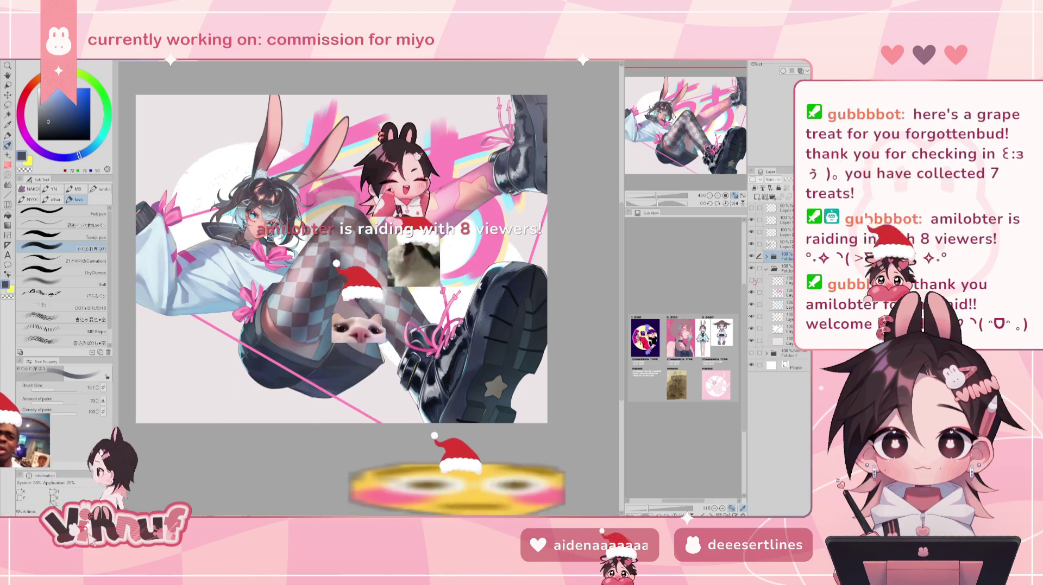
pyautogui.click(782, 329)
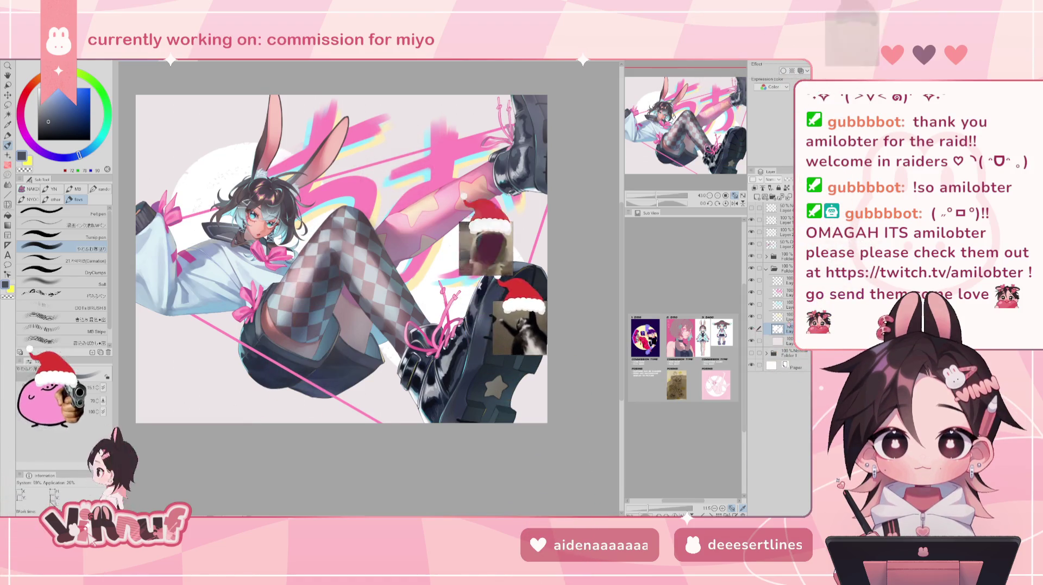
# Pick the Decoration painted circle 2 stamp, undo a test stamp, and enlarge the brush.
pyautogui.press('b')
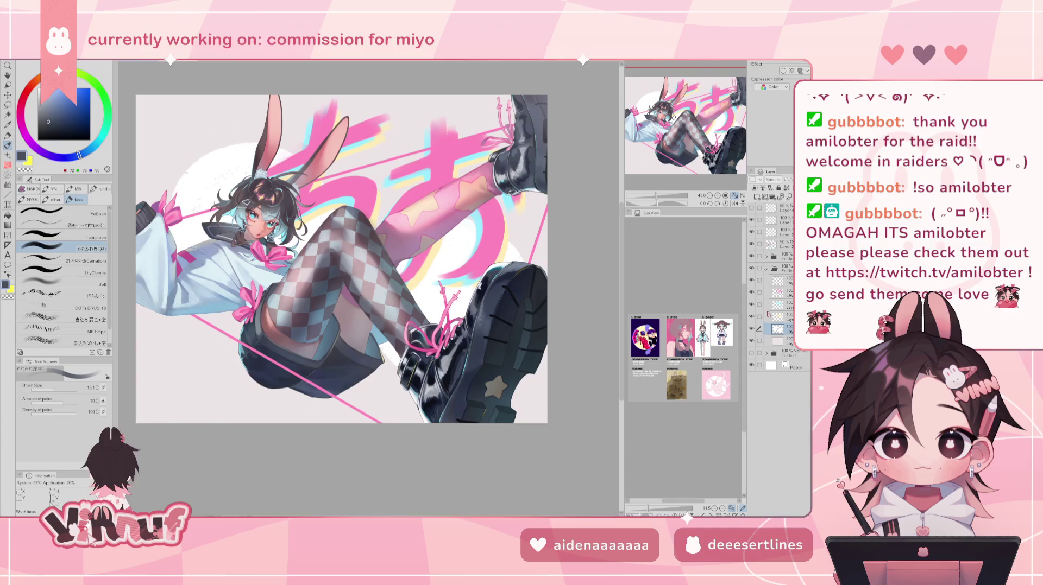
pyautogui.click(30, 210)
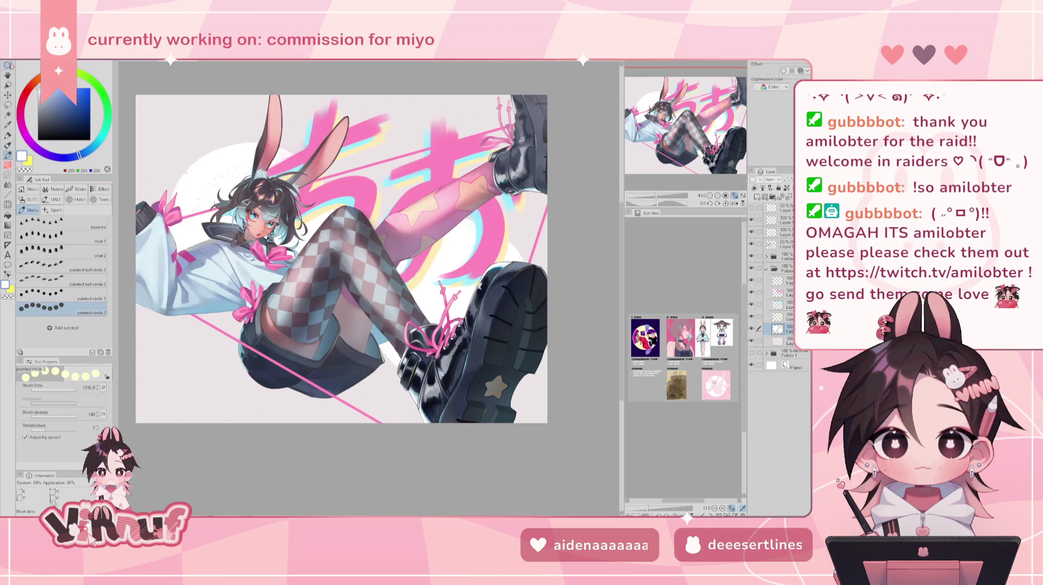
pyautogui.moveTo(220, 399); pyautogui.dragTo(236, 412)
pyautogui.hotkey('ctrl', 'z')
pyautogui.moveTo(65, 390); pyautogui.dragTo(67, 390)
# Stamp a larger white circle in the lower-left background and nudge it up and left.
pyautogui.press('x')
pyautogui.press('x')
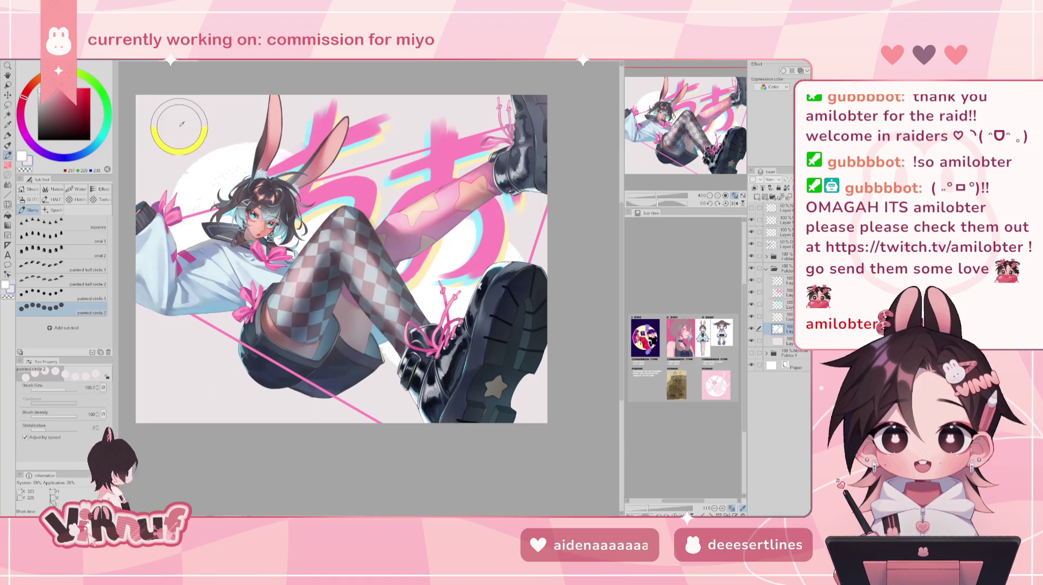
pyautogui.moveTo(205, 391); pyautogui.dragTo(252, 435)
pyautogui.hotkey('ctrl', 'z')
pyautogui.click(223, 352)
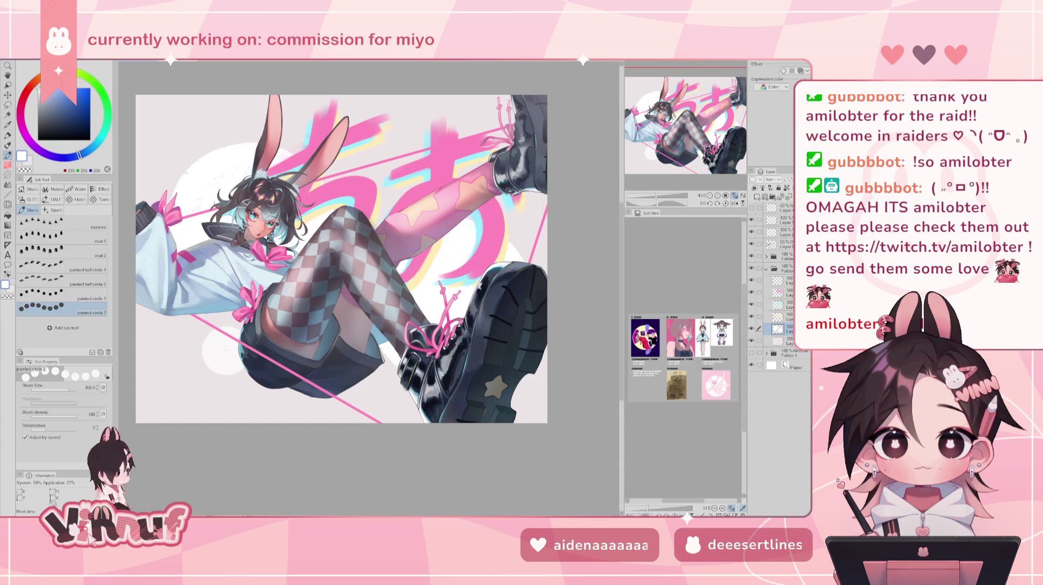
pyautogui.moveTo(344, 259); pyautogui.dragTo(349, 261)
pyautogui.moveTo(230, 353); pyautogui.dragTo(205, 333)
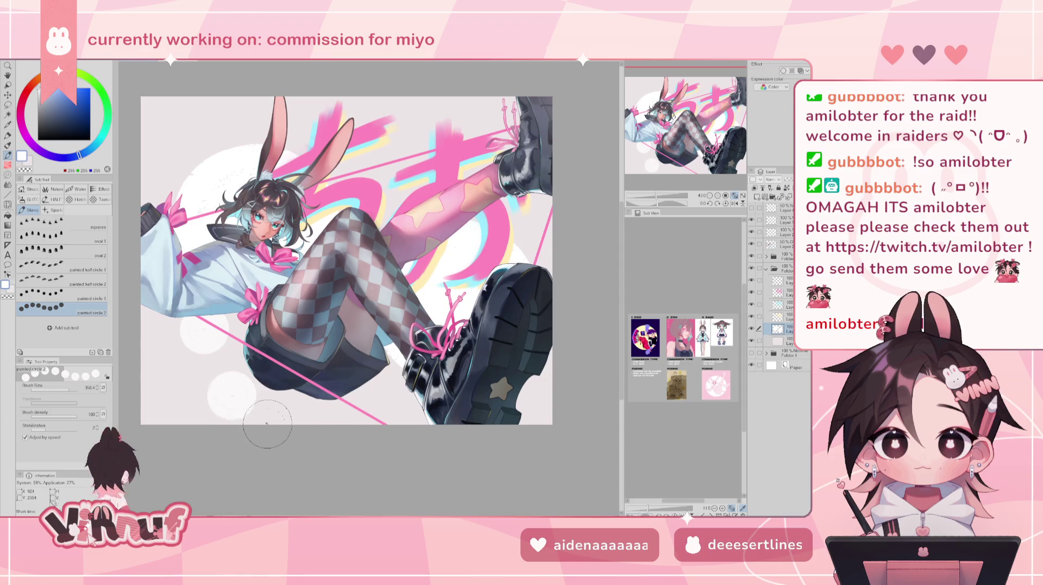
# Add soft white circles along the bottom and behind the ear, then show the sketch document.
pyautogui.click(364, 409)
pyautogui.click(412, 399)
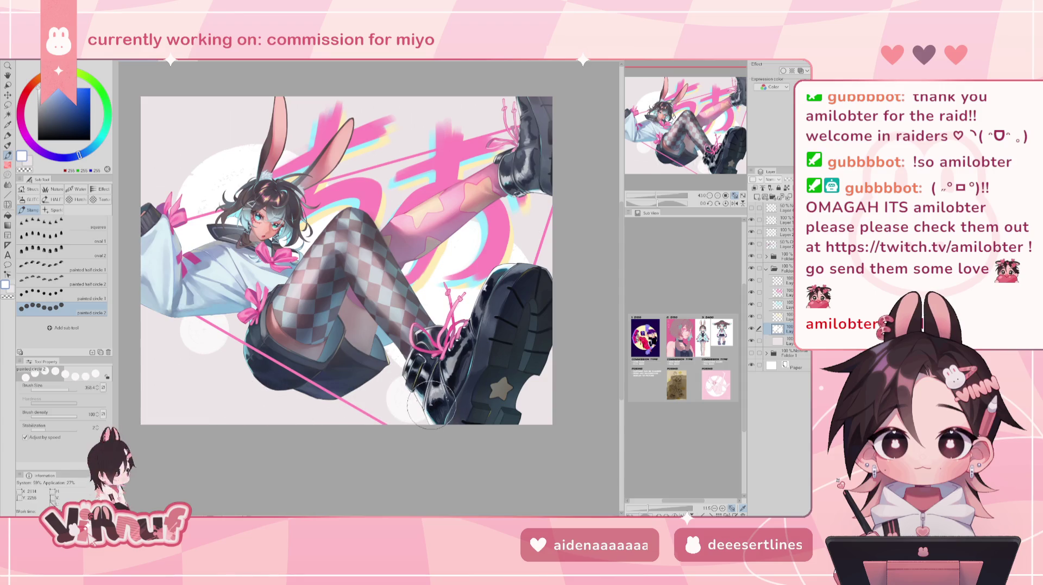
pyautogui.click(184, 118)
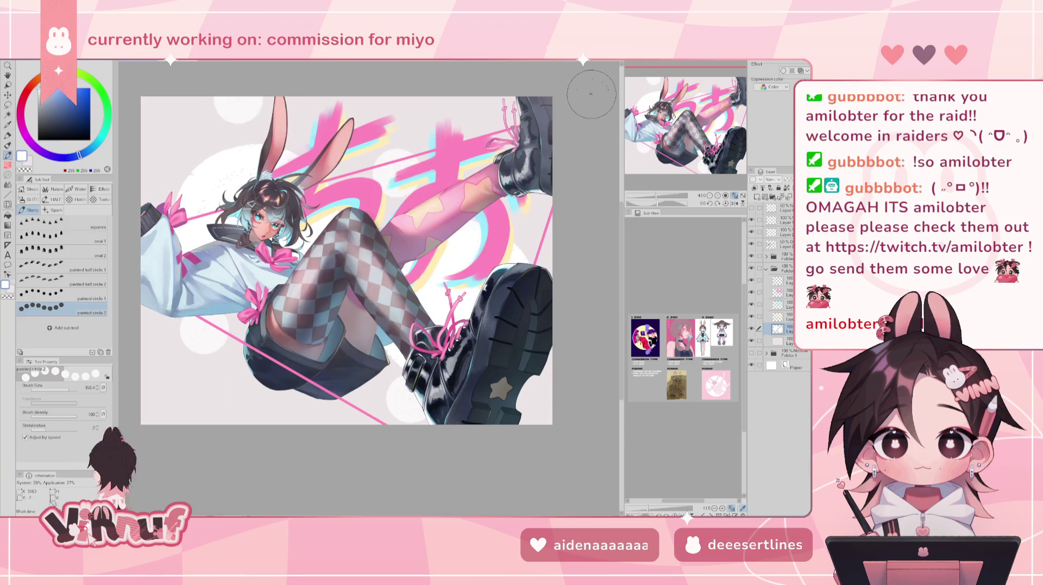
pyautogui.moveTo(348, 82); pyautogui.dragTo(334, 106)
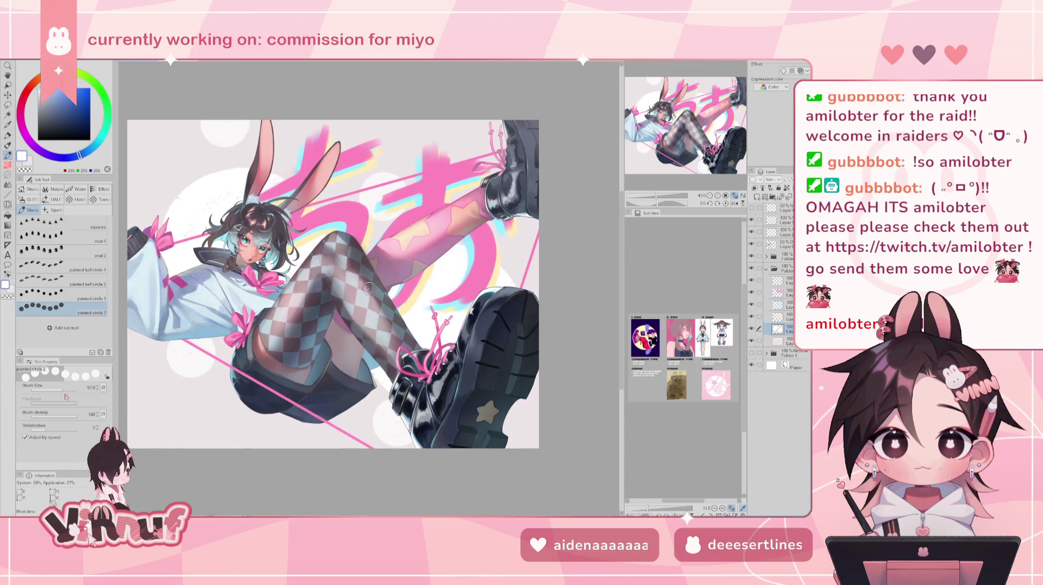
pyautogui.click(203, 420)
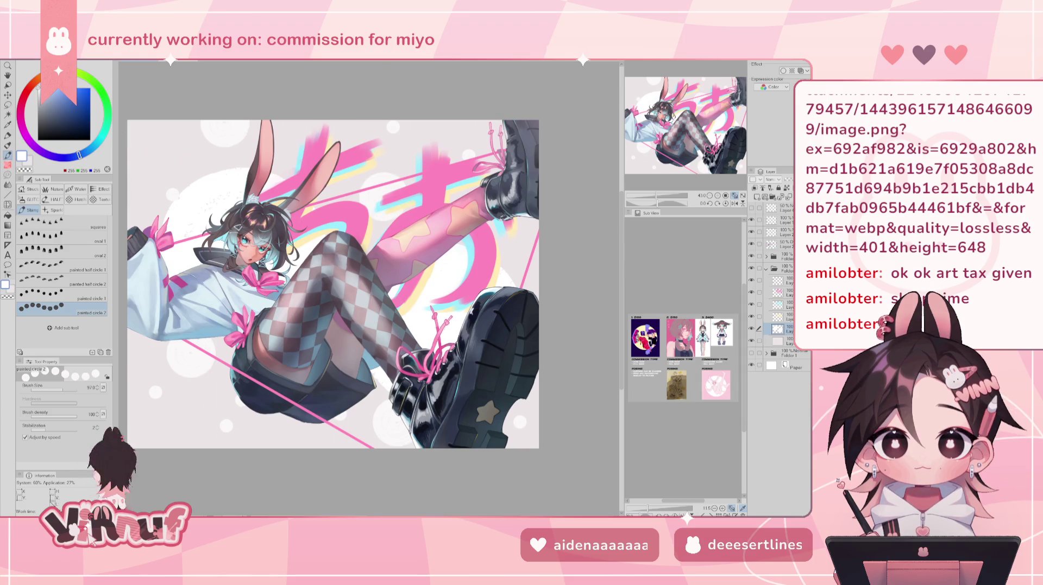
pyautogui.hotkey('ctrl', 'Tab')
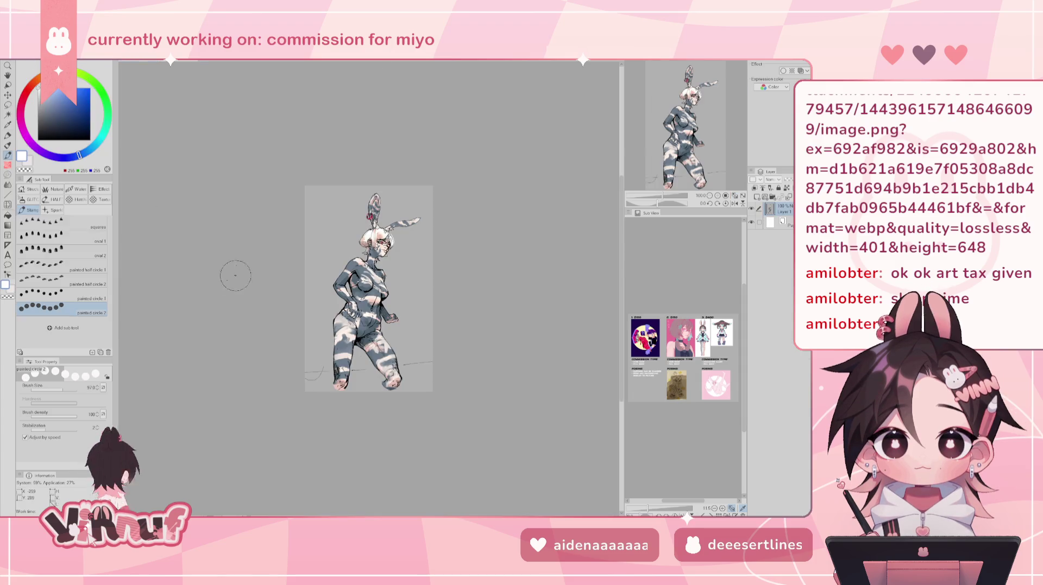
# Bring up the anatomy reference, zoom it to 200%, and undo the last forearm stroke.
pyautogui.scroll(2, 367, 297)
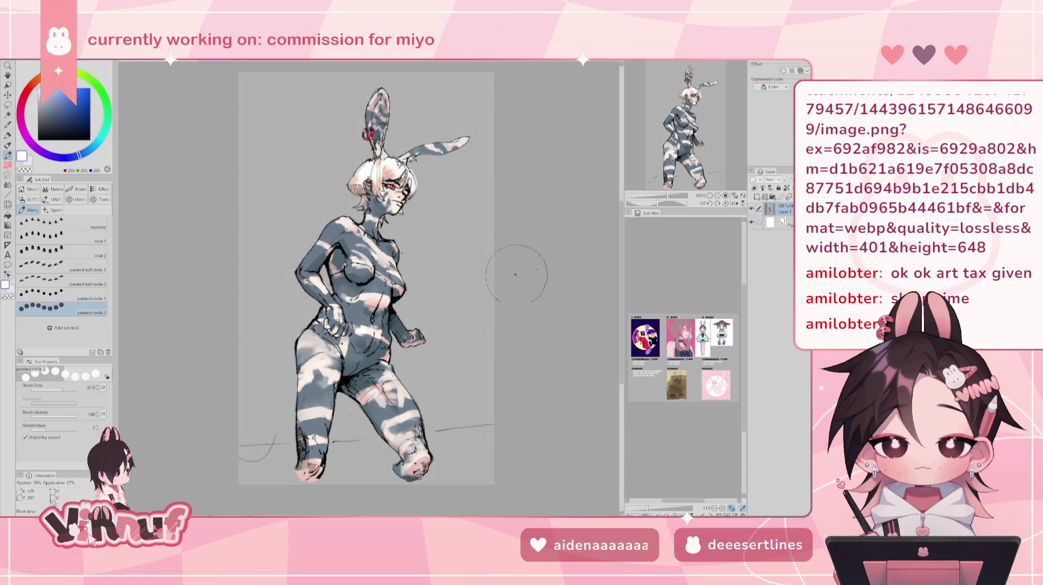
pyautogui.moveTo(485, 282); pyautogui.dragTo(475, 258)
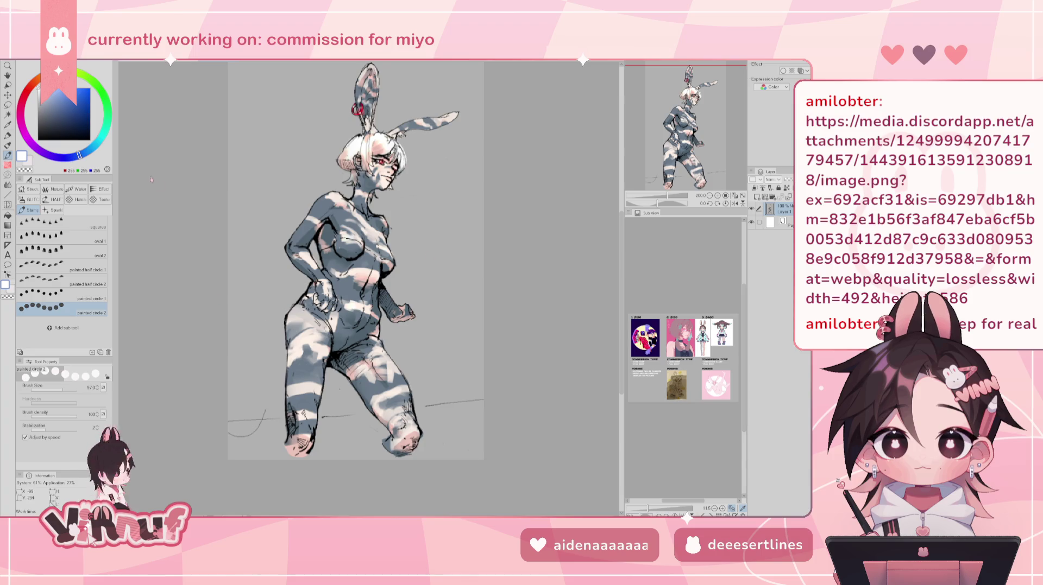
pyautogui.hotkey('alt', 'f')
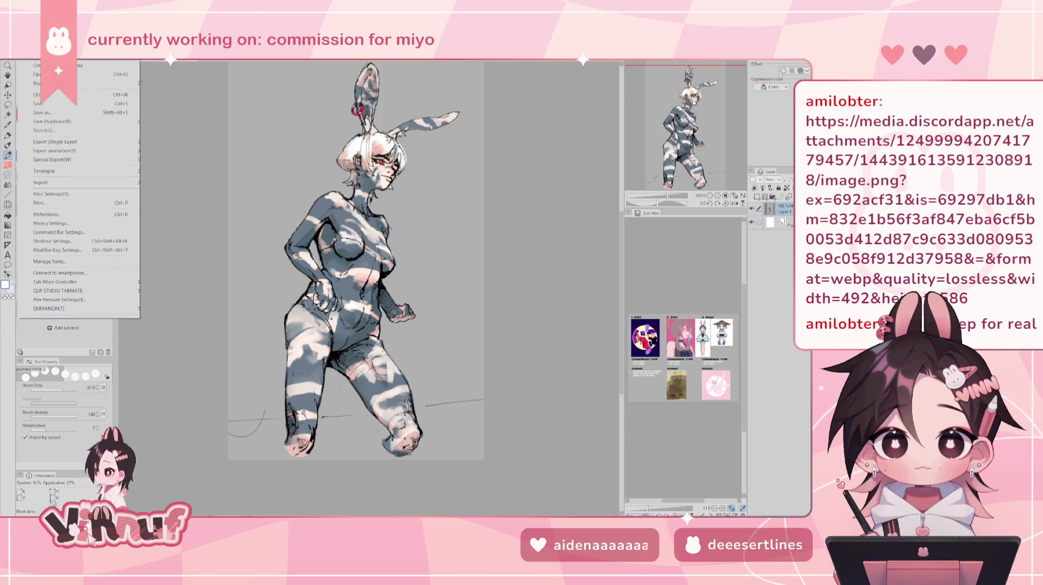
pyautogui.press('Escape')
pyautogui.hotkey('ctrl', 'Tab')
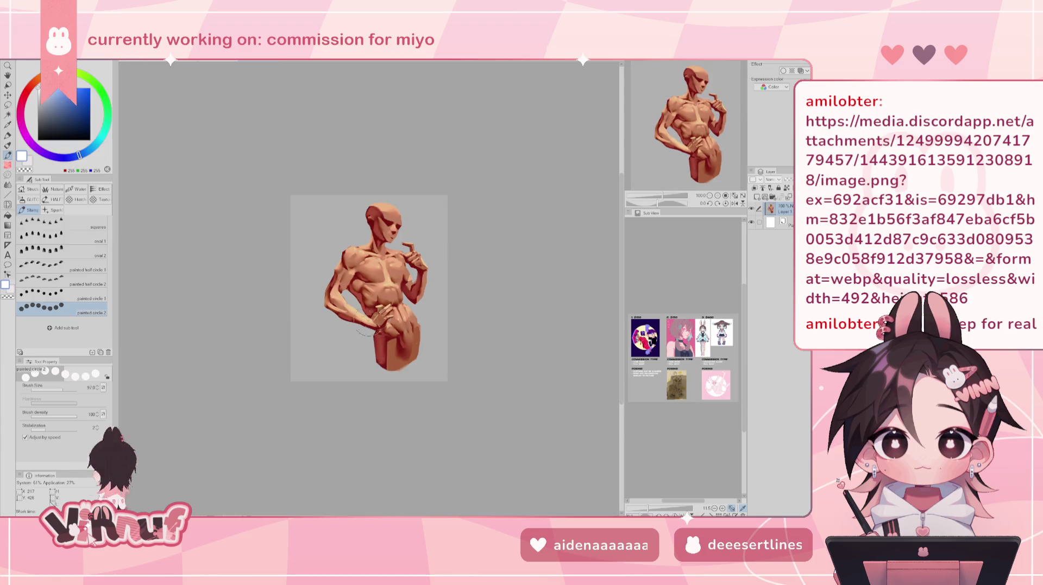
pyautogui.hotkey('ctrl', '+')
pyautogui.hotkey('ctrl', '+')
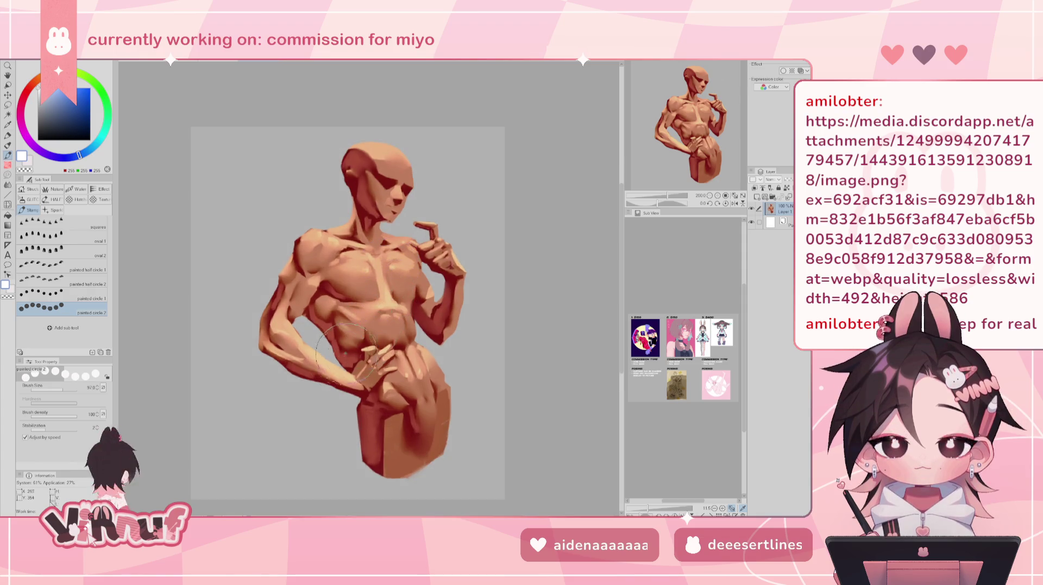
pyautogui.hotkey('ctrl', 'z')
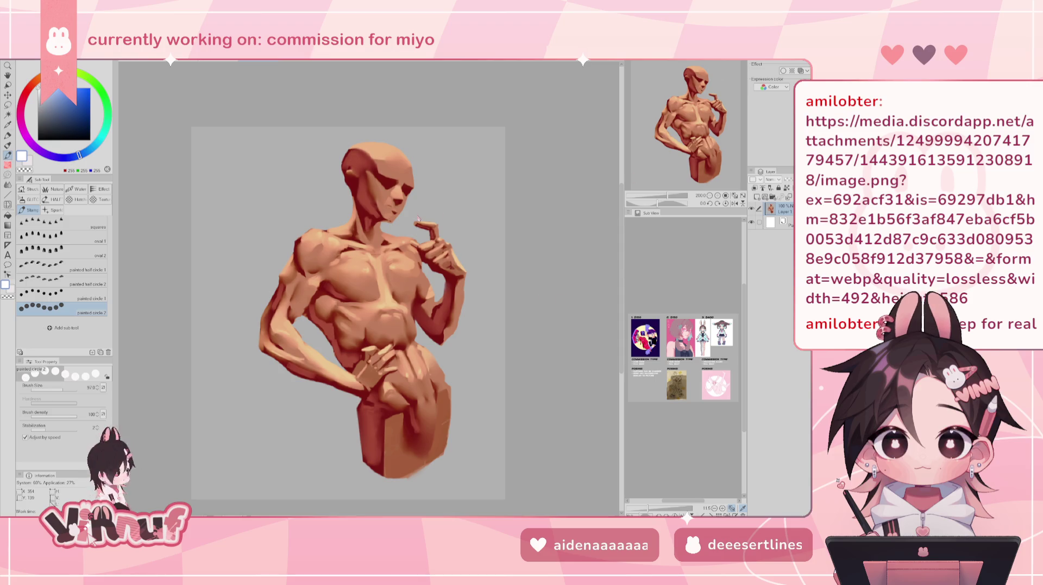
# Close the anatomy reference with Do Not Save and show the bunny sketch as a sub view.
pyautogui.click(212, 63)
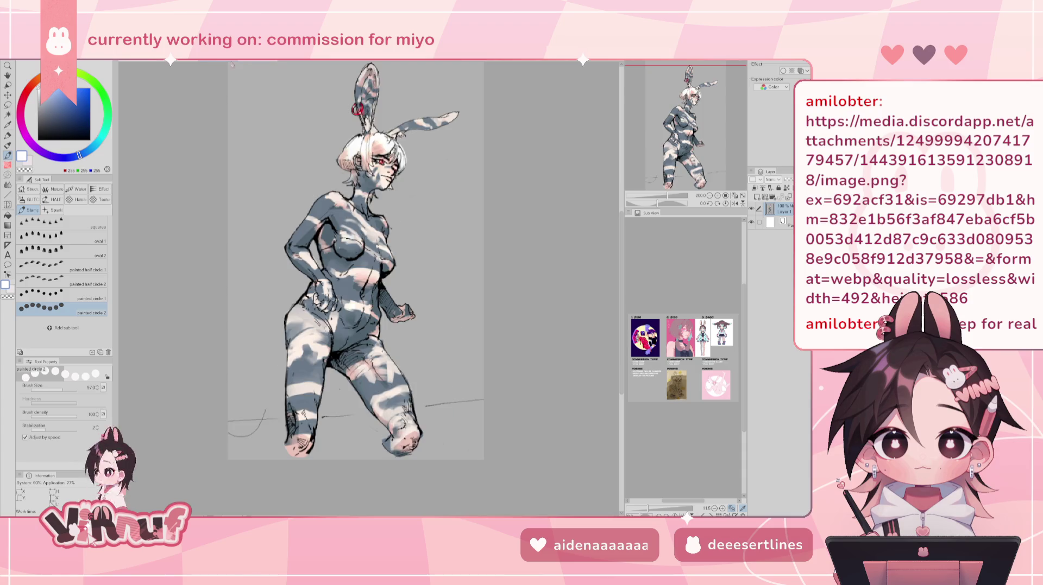
pyautogui.click(274, 63)
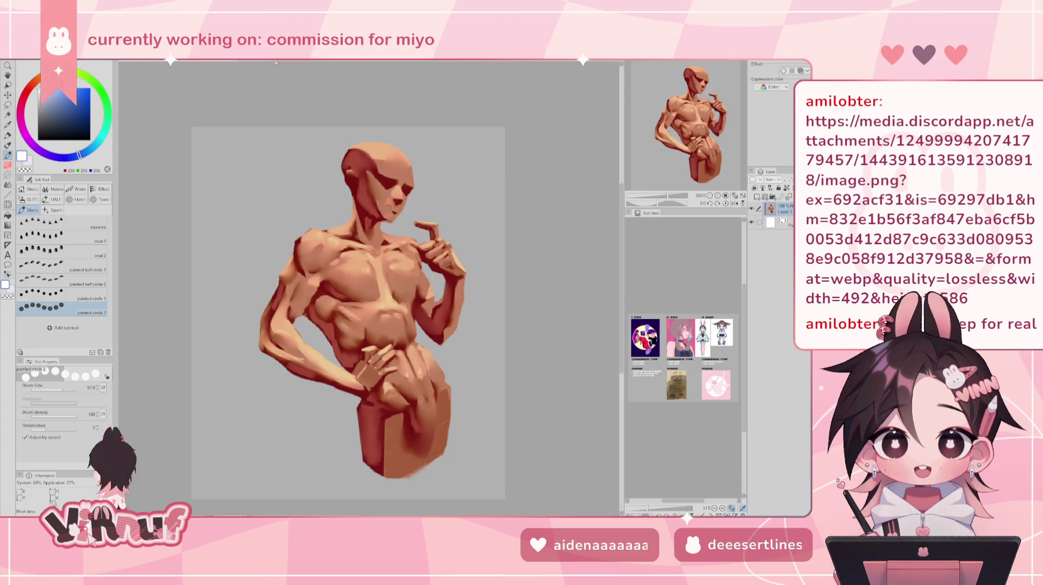
pyautogui.hotkey('ctrl', 'w')
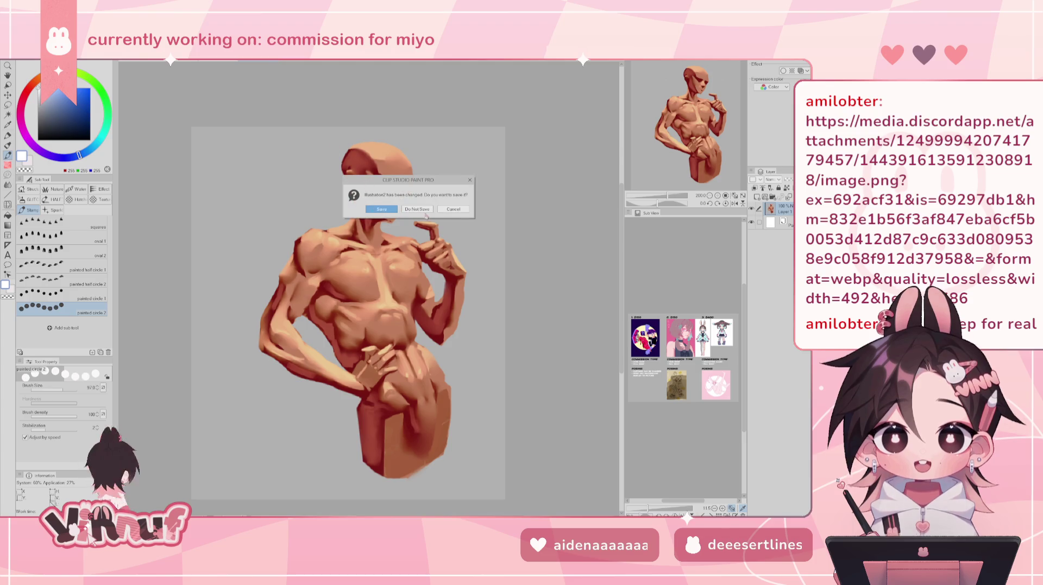
pyautogui.click(416, 209)
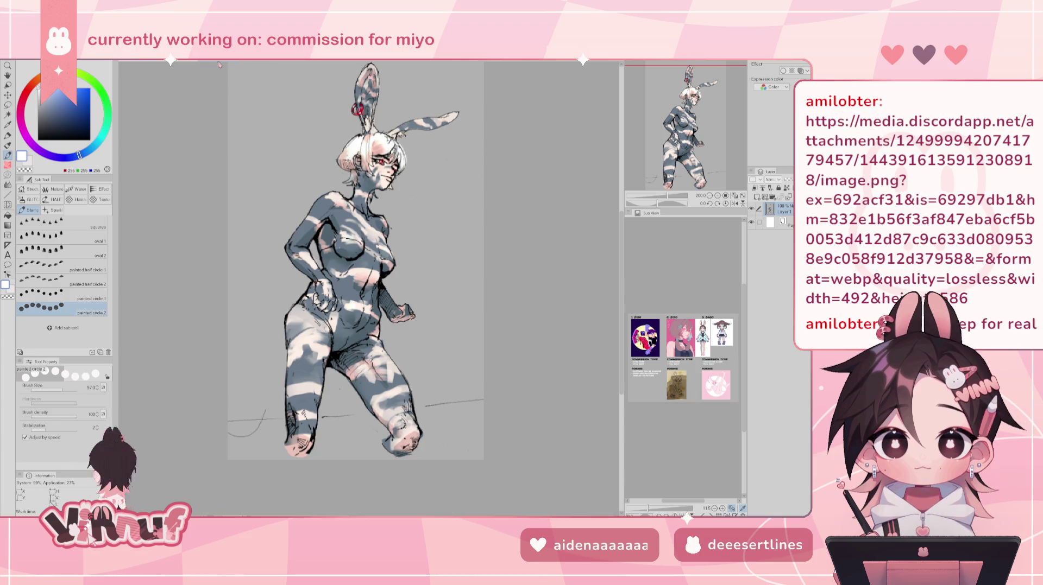
pyautogui.click(191, 73)
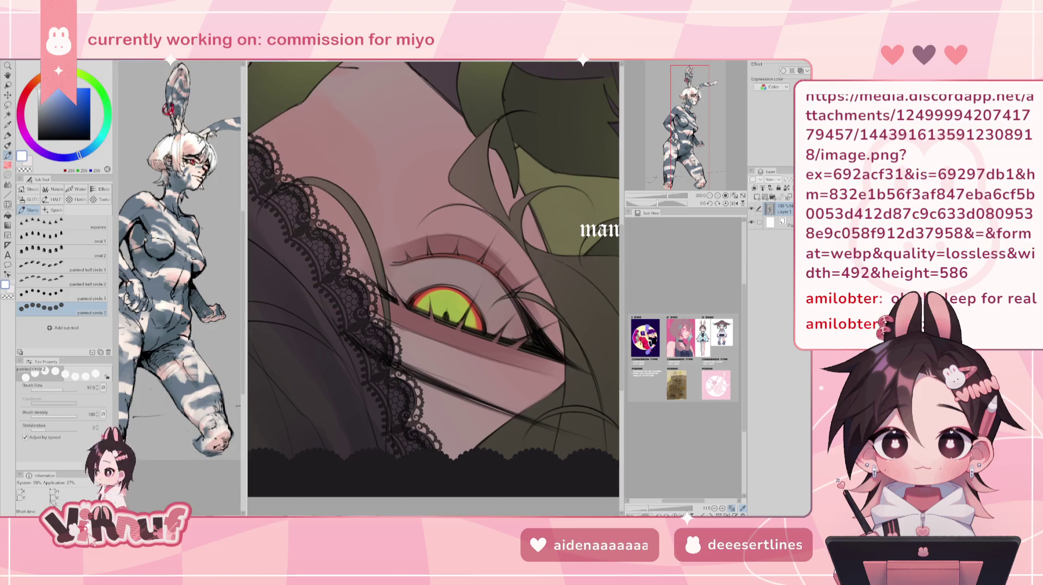
# Pan and zoom the bunny sketch within its side reference view.
pyautogui.hotkey('ctrl', 'Tab')
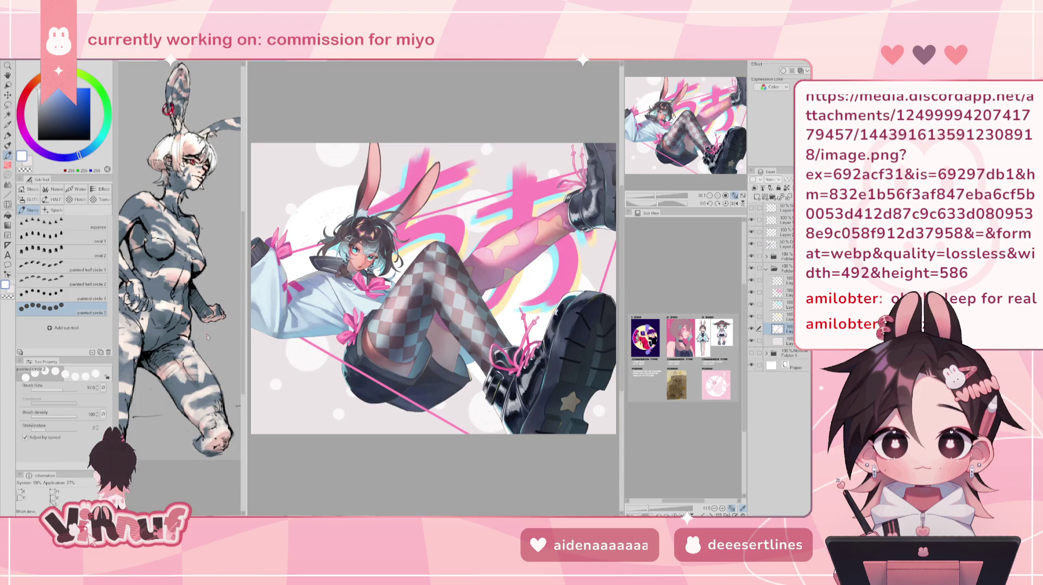
pyautogui.hotkey('ctrl', 'Tab')
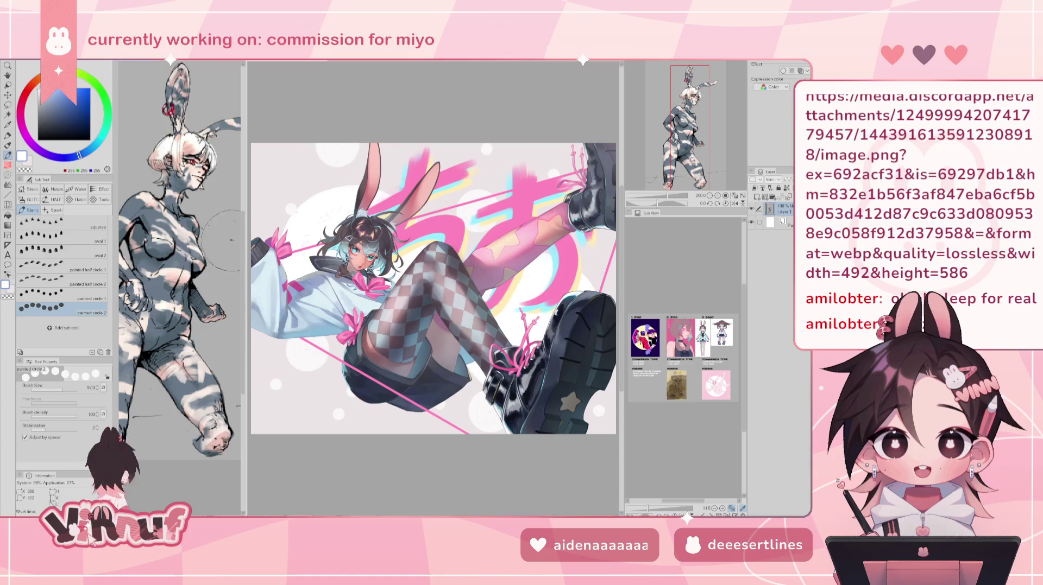
pyautogui.moveTo(663, 109); pyautogui.dragTo(661, 127)
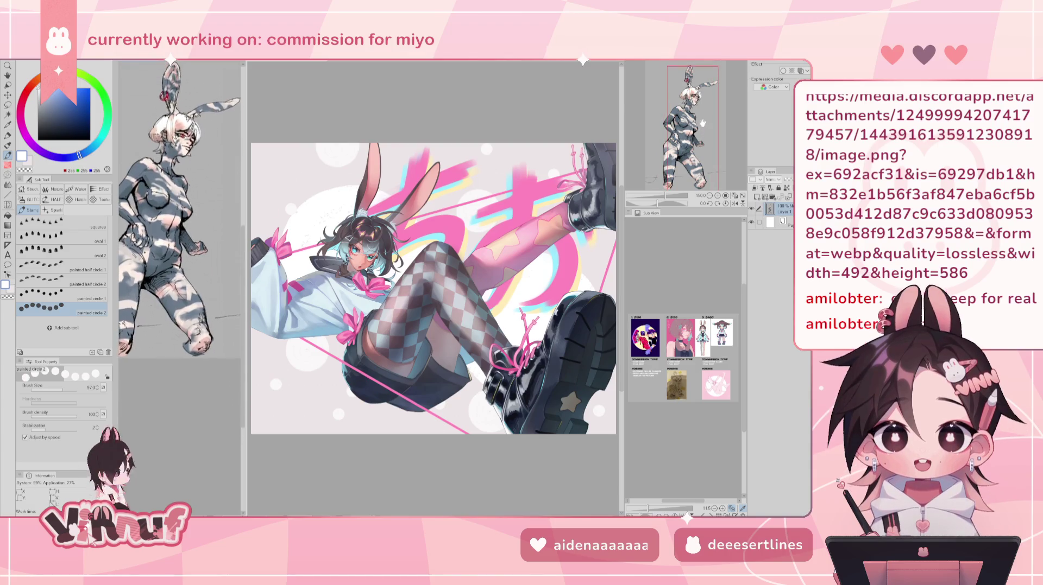
pyautogui.scroll(-3, 711, 125)
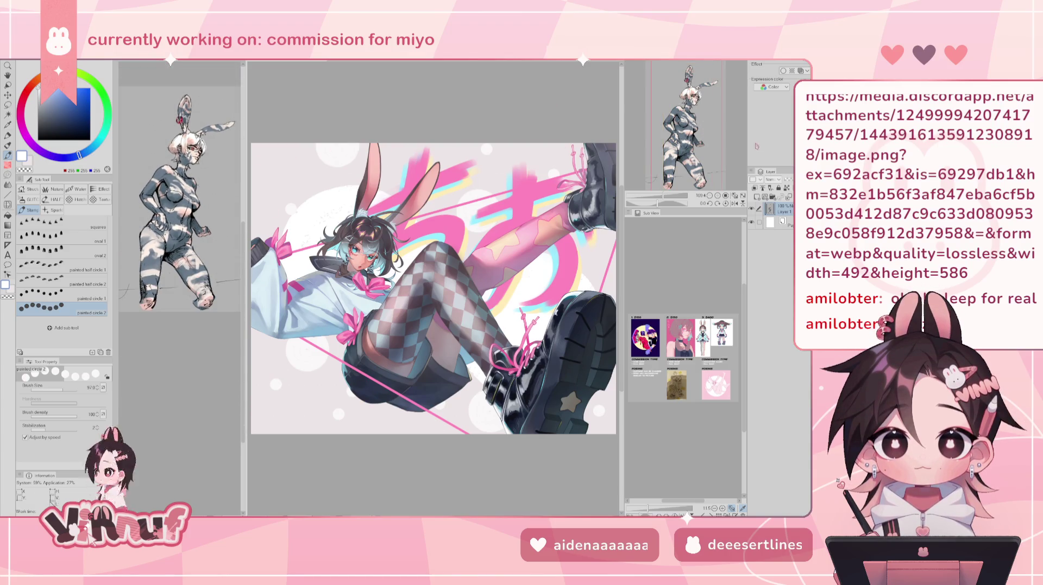
pyautogui.moveTo(712, 126); pyautogui.dragTo(710, 120)
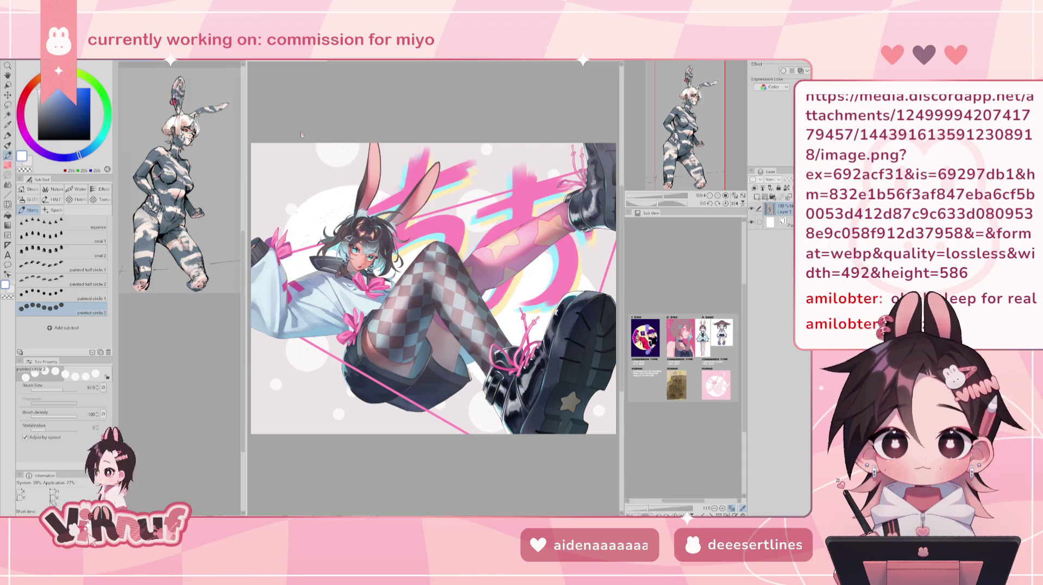
# Zoom out to the whole illustration and enlarge the brush size to 291.6.
pyautogui.click(8, 55)
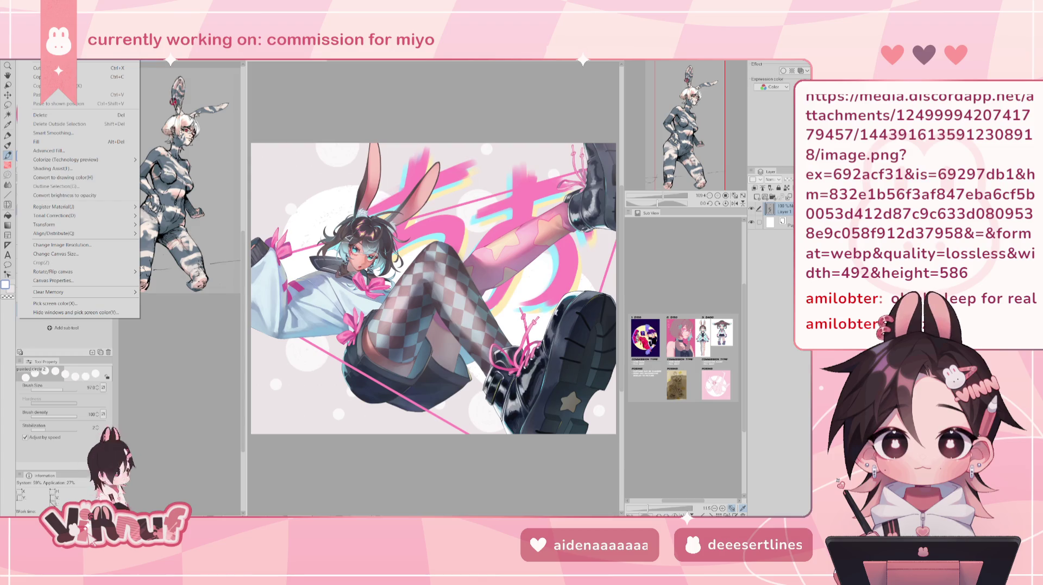
pyautogui.press('Escape')
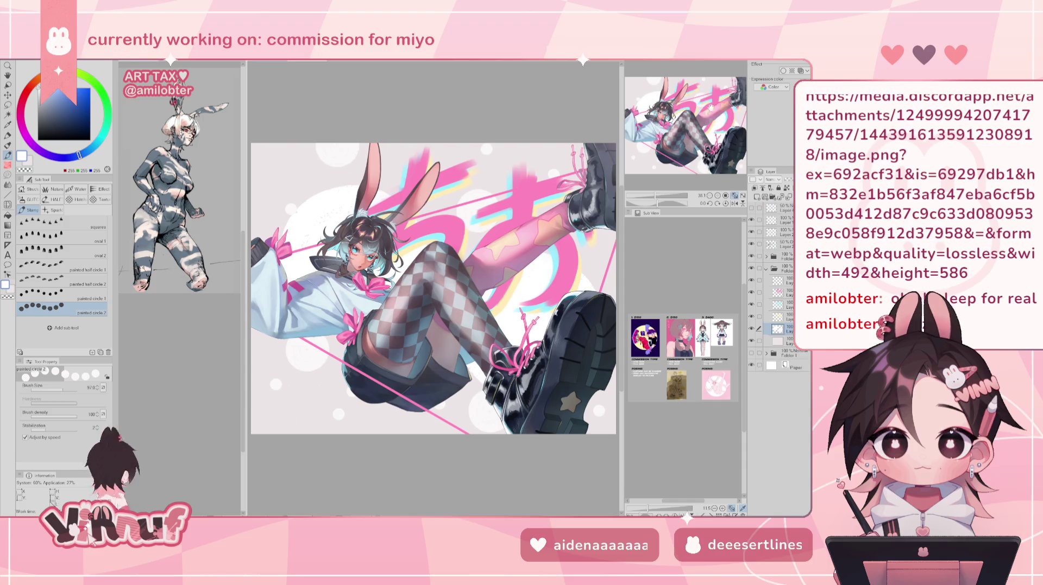
pyautogui.moveTo(656, 196); pyautogui.dragTo(652, 196)
pyautogui.click(68, 389)
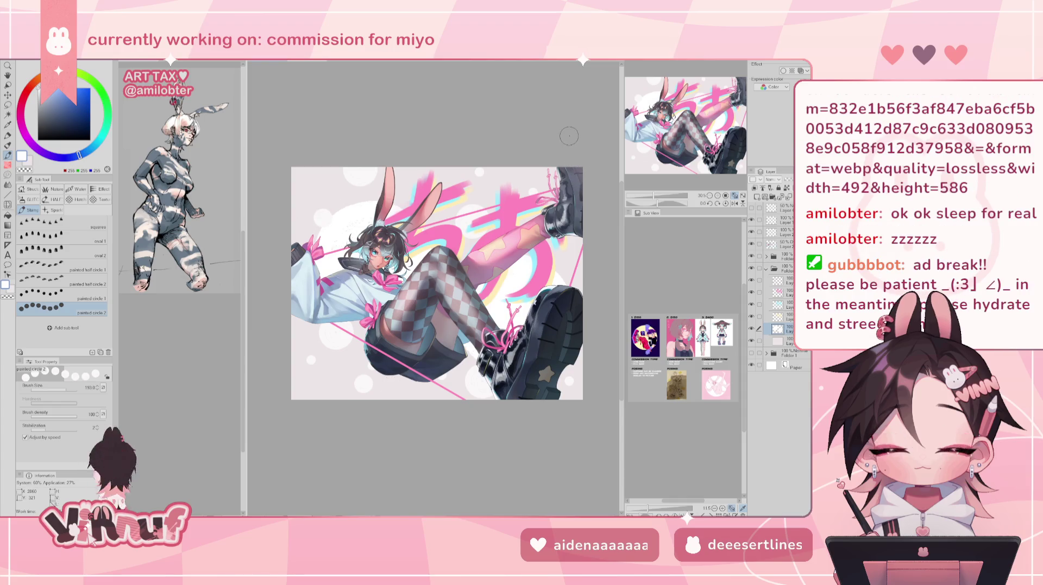
pyautogui.press('b')
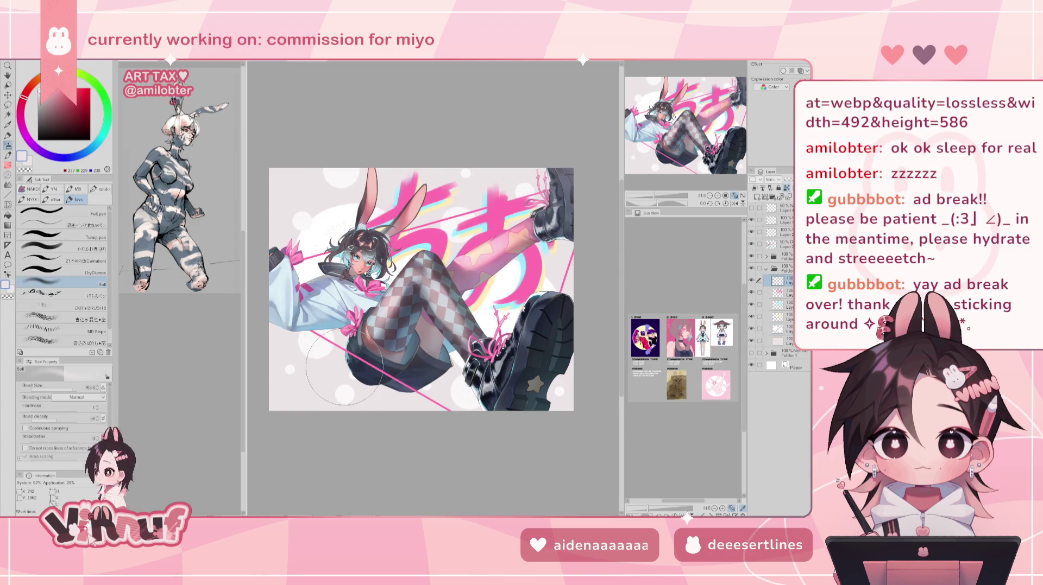
pyautogui.press('h')
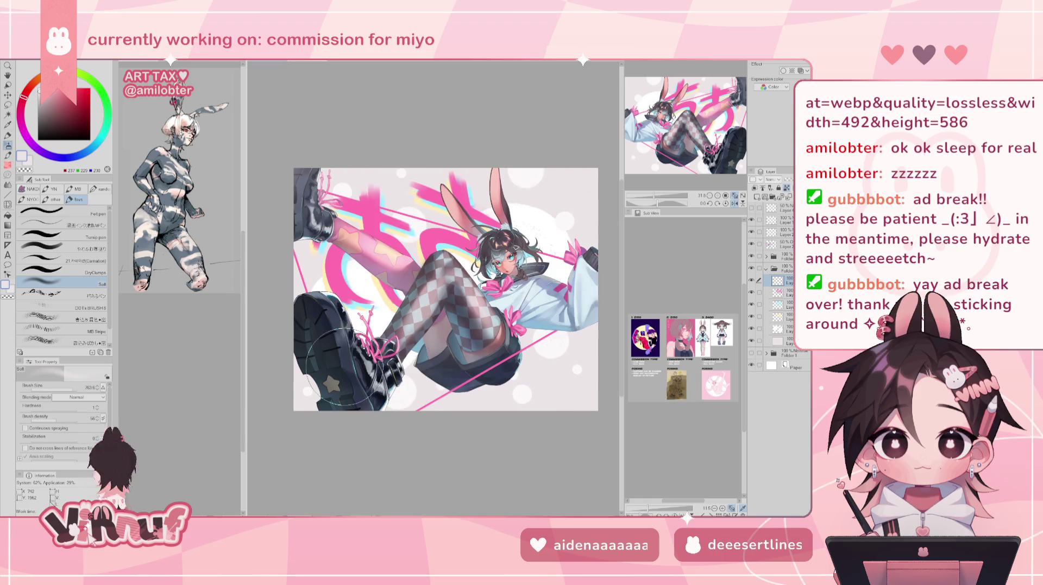
pyautogui.press('h')
pyautogui.press('h')
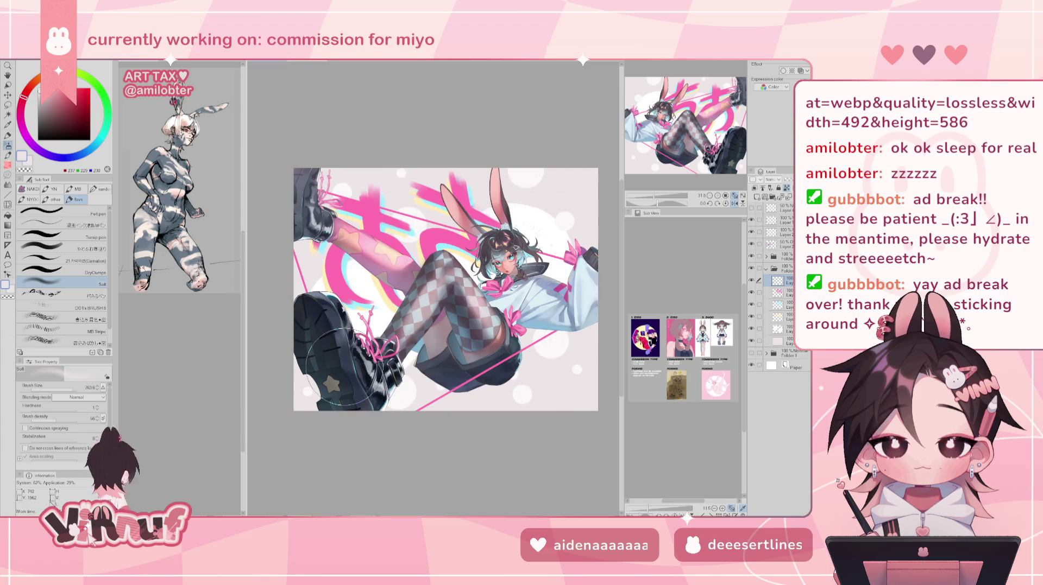
pyautogui.press('h')
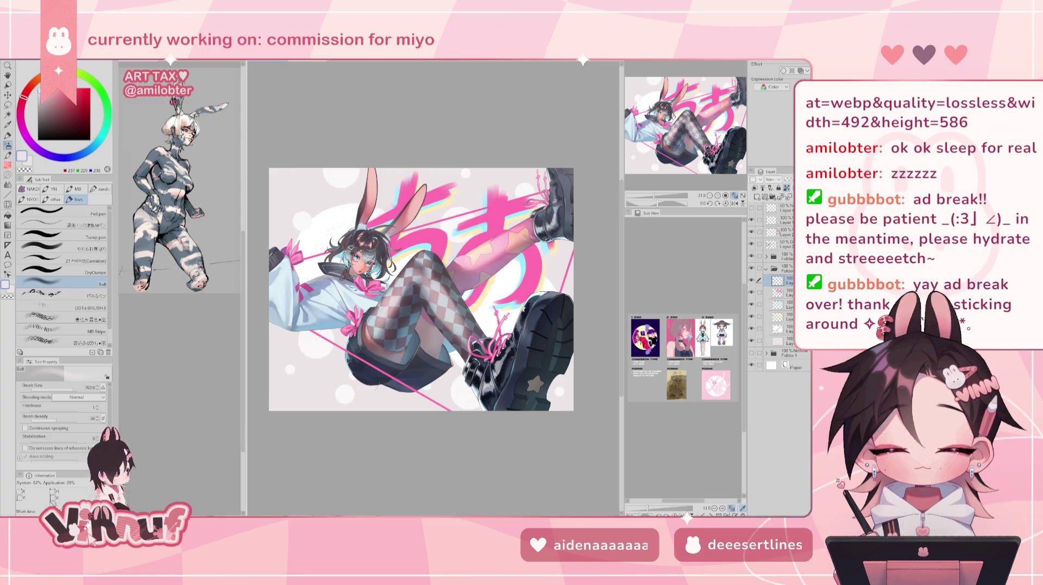
pyautogui.click(767, 269)
pyautogui.click(751, 220)
pyautogui.click(752, 221)
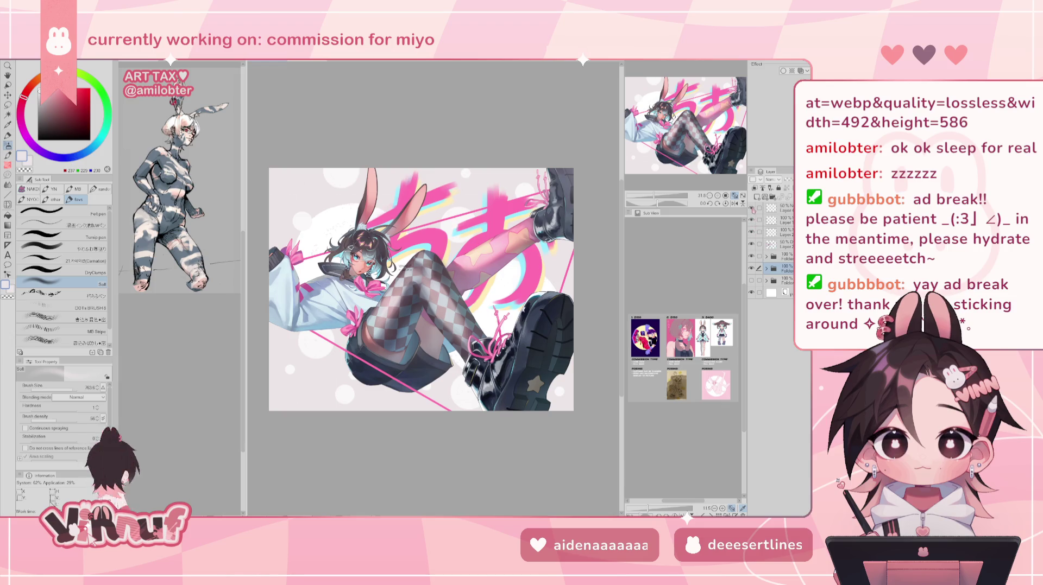
pyautogui.click(782, 208)
pyautogui.scroll(5, 454, 271)
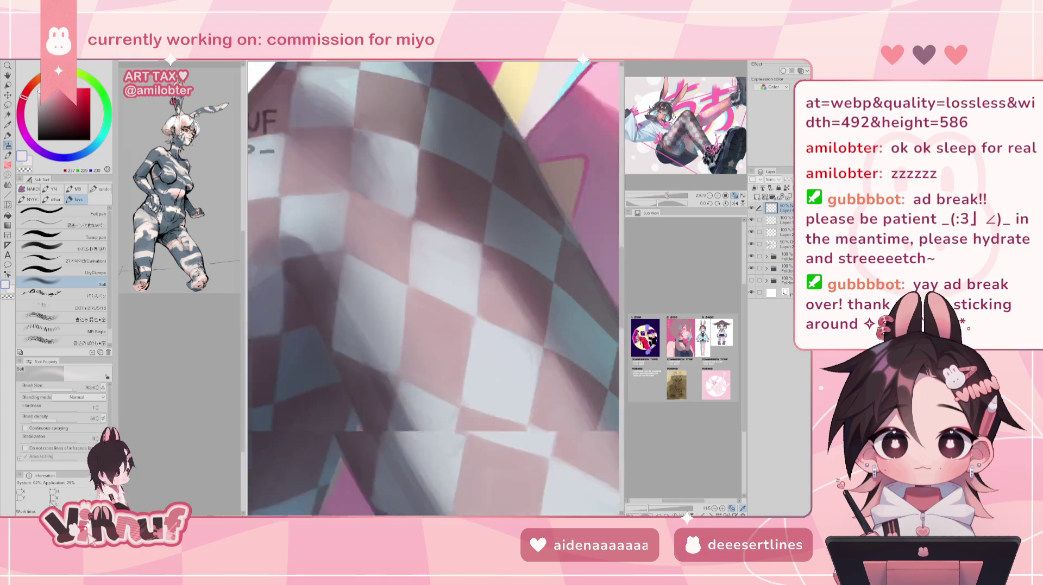
# Erase the WIP text under the VINNUF signature and move the signature down and left.
pyautogui.press('e')
pyautogui.moveTo(454, 271); pyautogui.dragTo(524, 278)
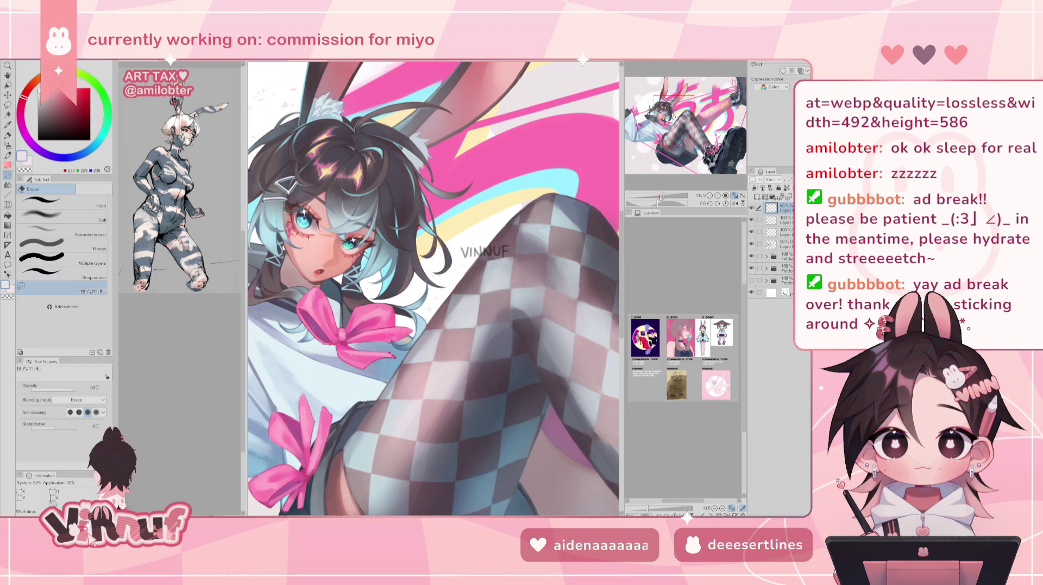
pyautogui.scroll(-3, 502, 267)
pyautogui.press('k')
pyautogui.moveTo(502, 267)
pyautogui.mouseDown()
pyautogui.moveTo(324, 300)
pyautogui.moveTo(341, 300)
pyautogui.mouseUp()
pyautogui.press('e')
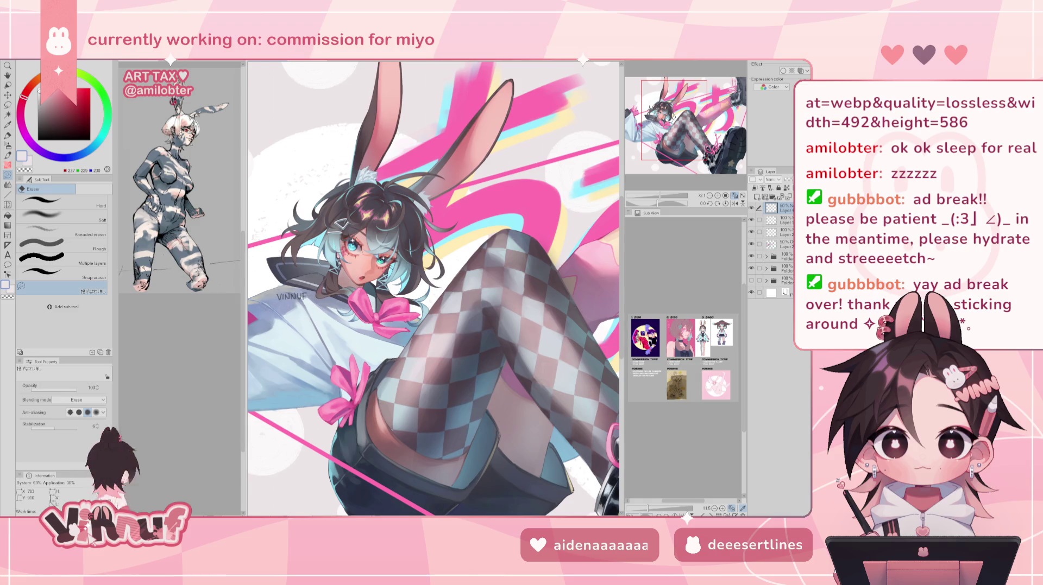
pyautogui.hotkey('ctrl', 't')
pyautogui.moveTo(304, 288)
pyautogui.mouseDown()
pyautogui.moveTo(278, 274)
pyautogui.moveTo(284, 283)
pyautogui.moveTo(288, 269)
pyautogui.mouseUp()
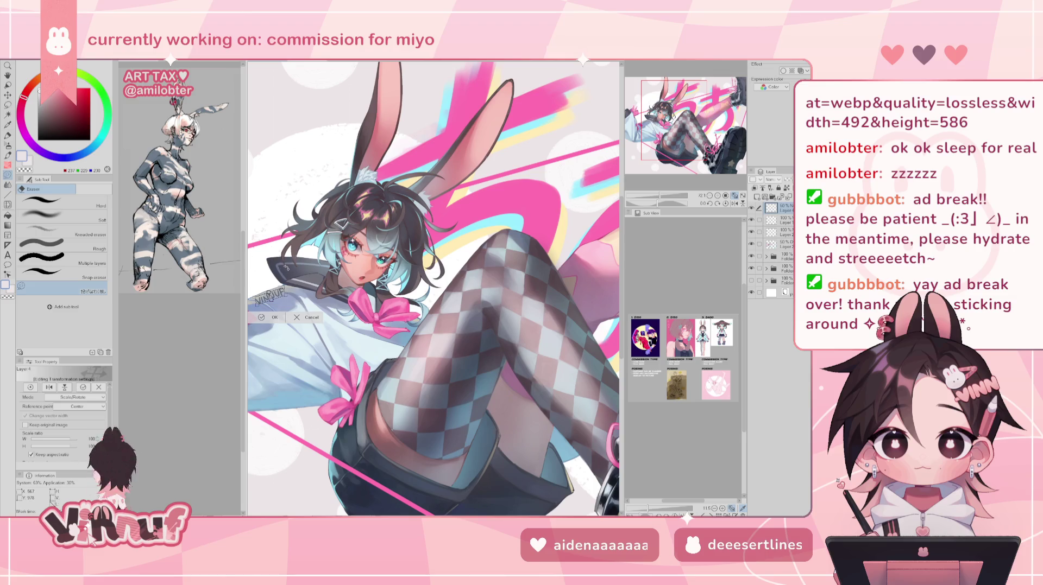
pyautogui.moveTo(281, 295); pyautogui.dragTo(284, 293)
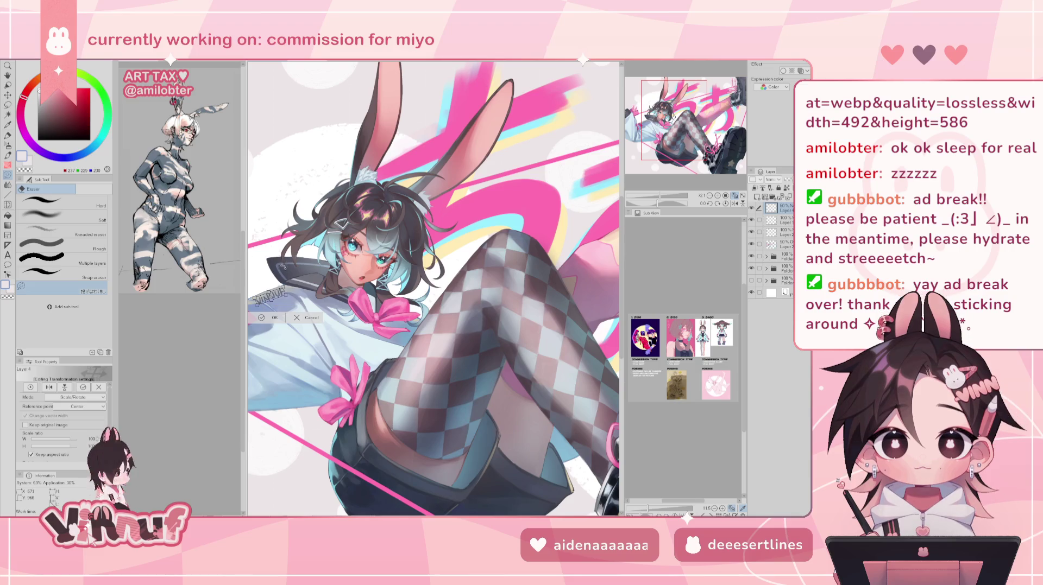
pyautogui.press('Return')
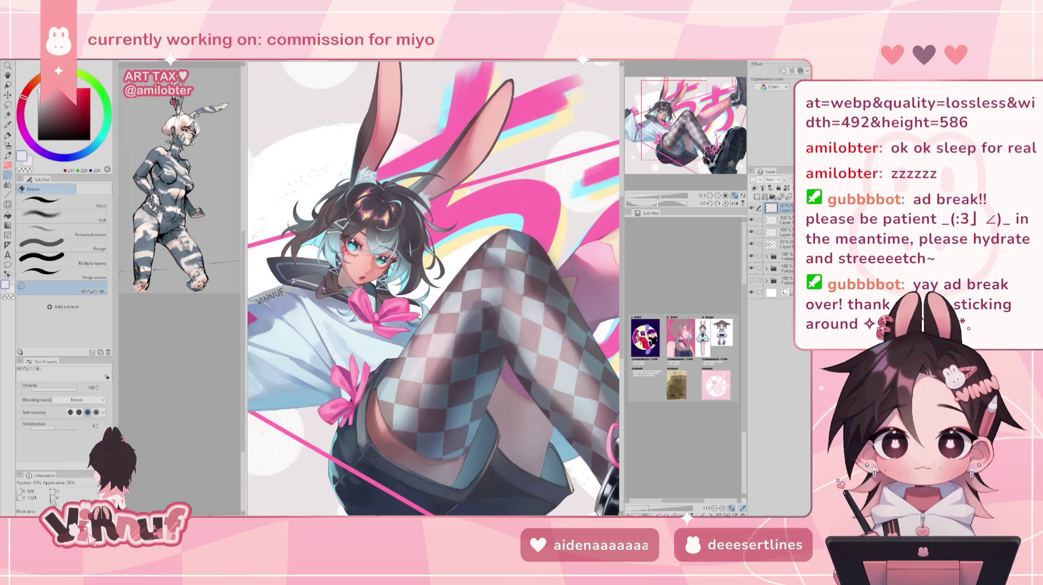
# Sample a blue-grey from the sleeve and the dark collar colour for the pen.
pyautogui.moveTo(434, 288); pyautogui.dragTo(537, 294)
pyautogui.keyDown('alt'); pyautogui.click(327, 379); pyautogui.keyUp('alt')
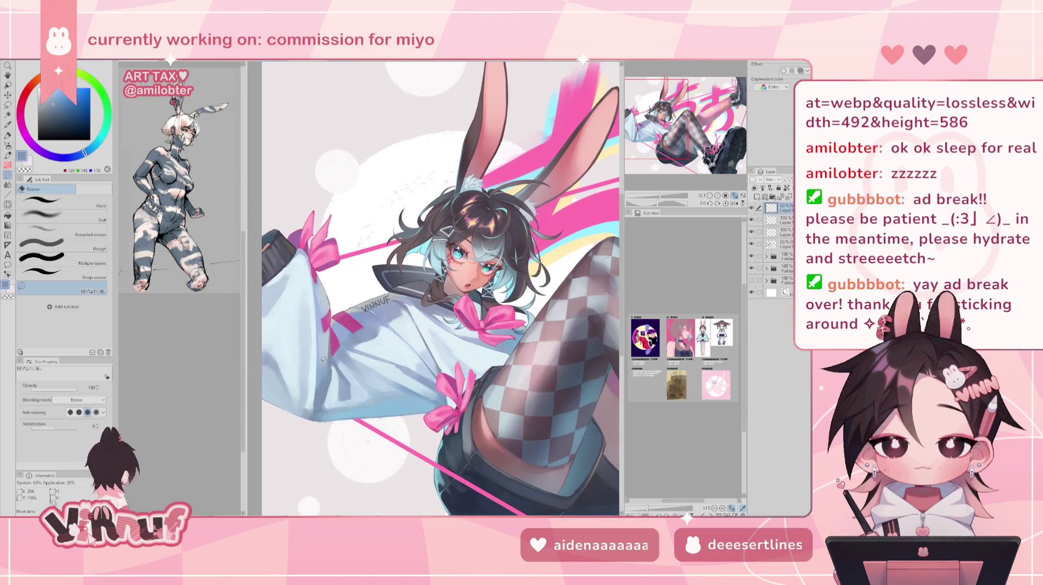
pyautogui.press('p')
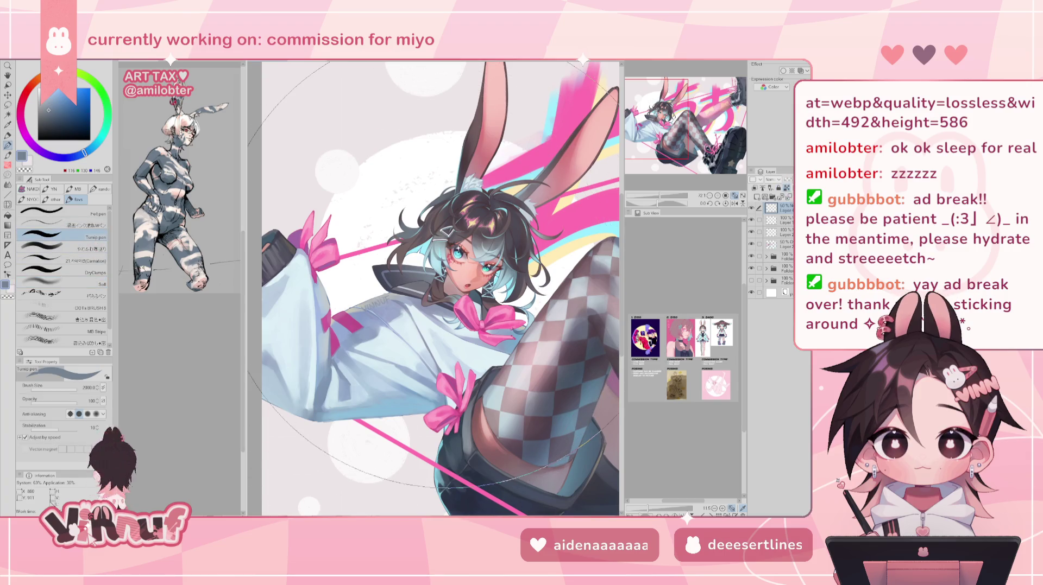
pyautogui.keyDown('alt'); pyautogui.click(399, 277); pyautogui.keyUp('alt')
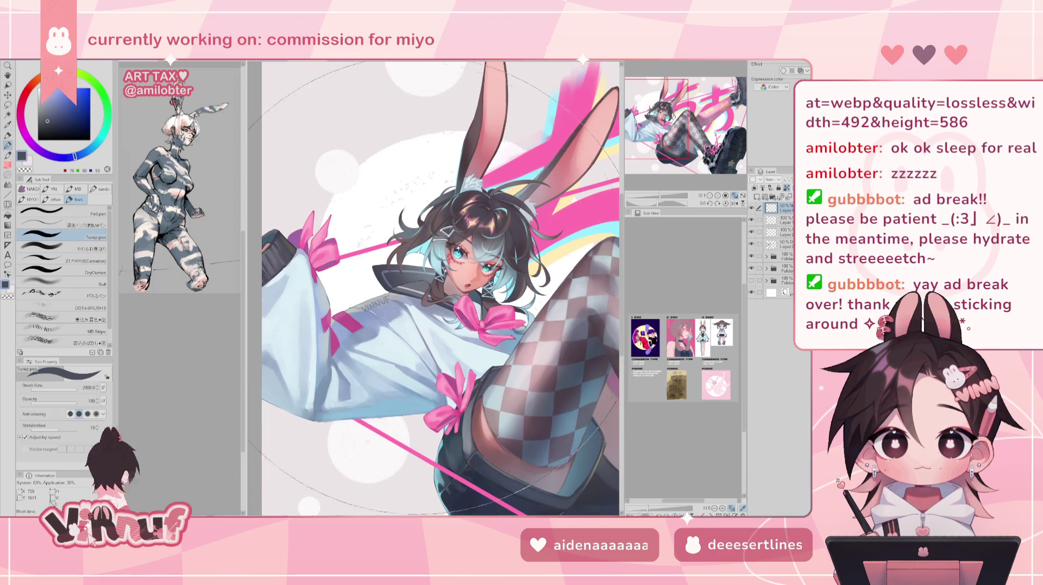
pyautogui.click(725, 195)
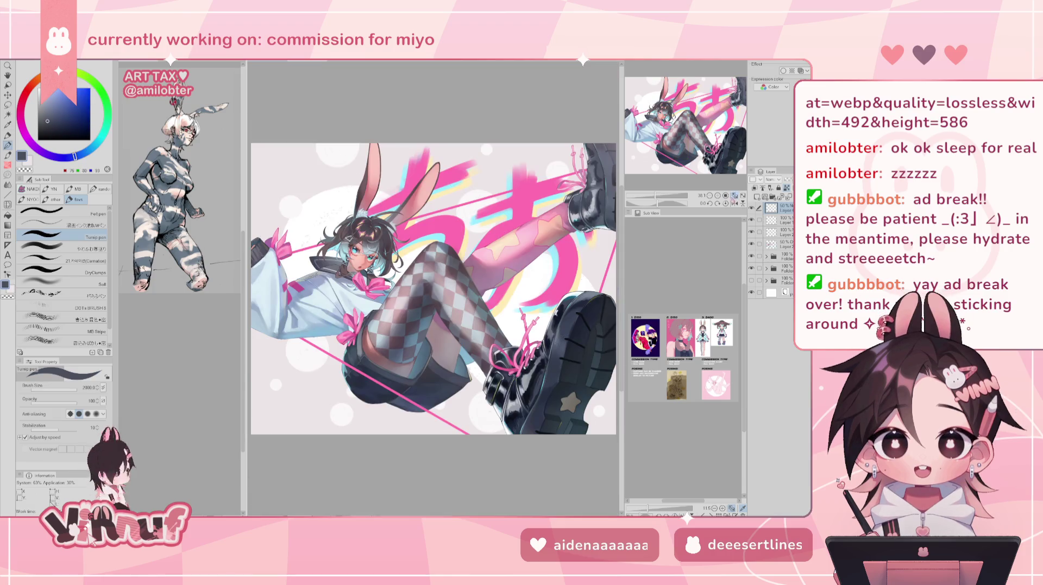
# Scale the VINNUF signature to 82% and rotate it slightly counter-clockwise.
pyautogui.hotkey('ctrl', 't')
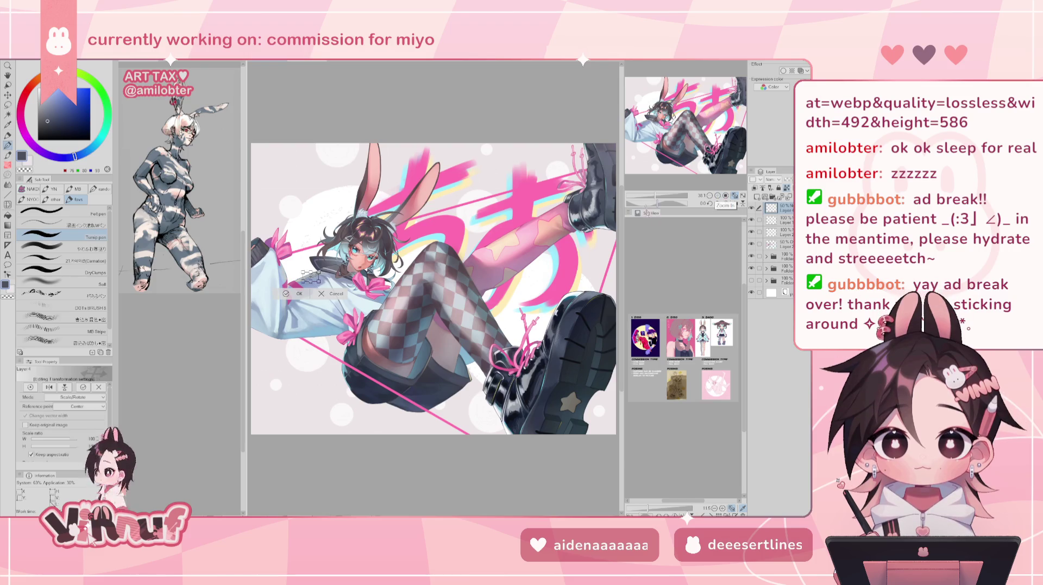
pyautogui.moveTo(656, 195); pyautogui.dragTo(671, 196)
pyautogui.moveTo(367, 298)
pyautogui.mouseDown()
pyautogui.moveTo(388, 283)
pyautogui.moveTo(433, 286)
pyautogui.moveTo(449, 263)
pyautogui.mouseUp()
pyautogui.moveTo(477, 209); pyautogui.dragTo(469, 224)
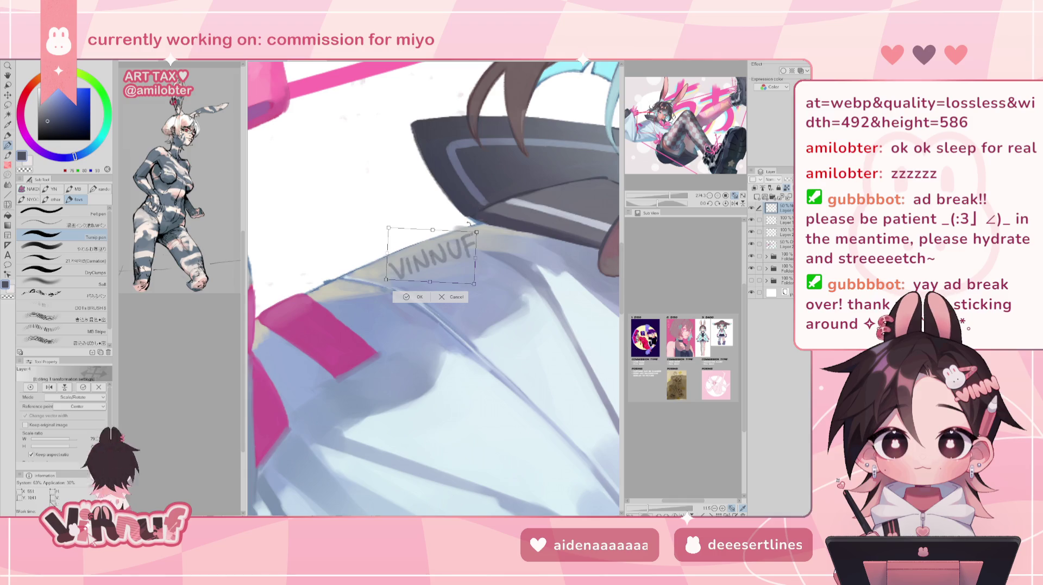
pyautogui.click(419, 297)
pyautogui.hotkey('ctrl', '0')
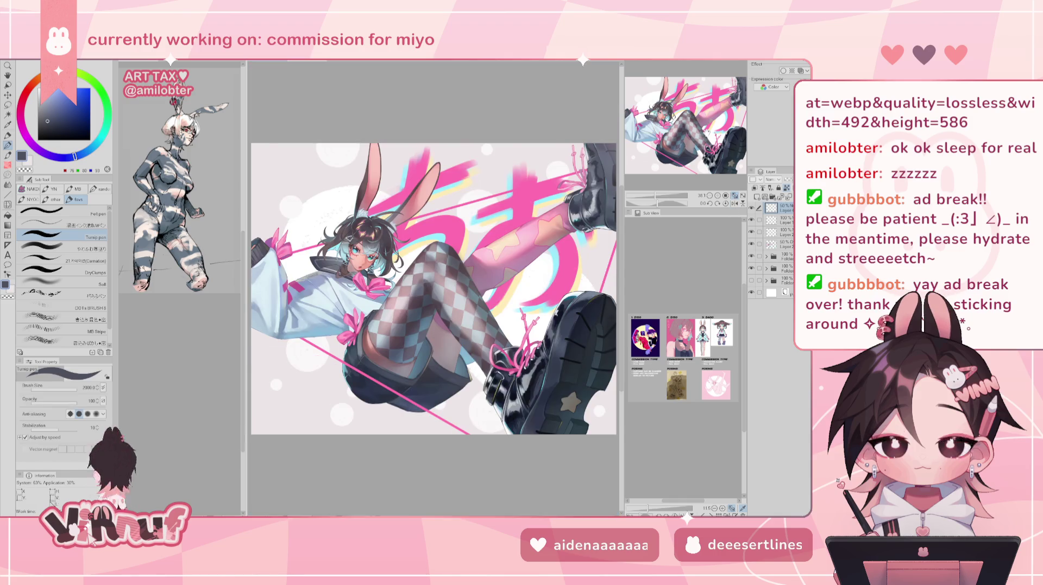
# Make the VINNUF signature fully opaque, pick lighter blues, and shrink the brush to 136.
pyautogui.scroll(5, 429, 385)
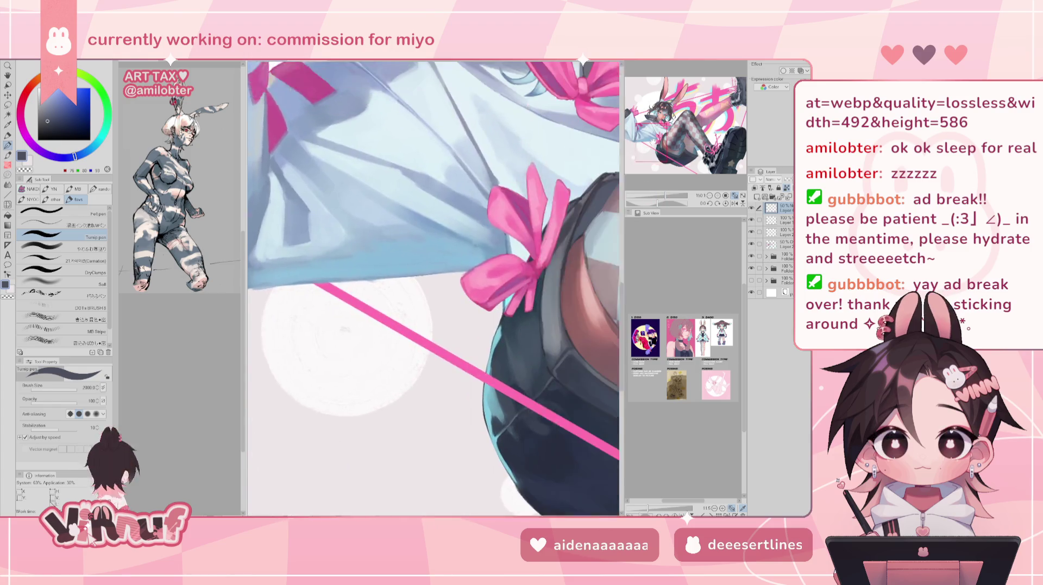
pyautogui.moveTo(429, 386); pyautogui.dragTo(537, 510)
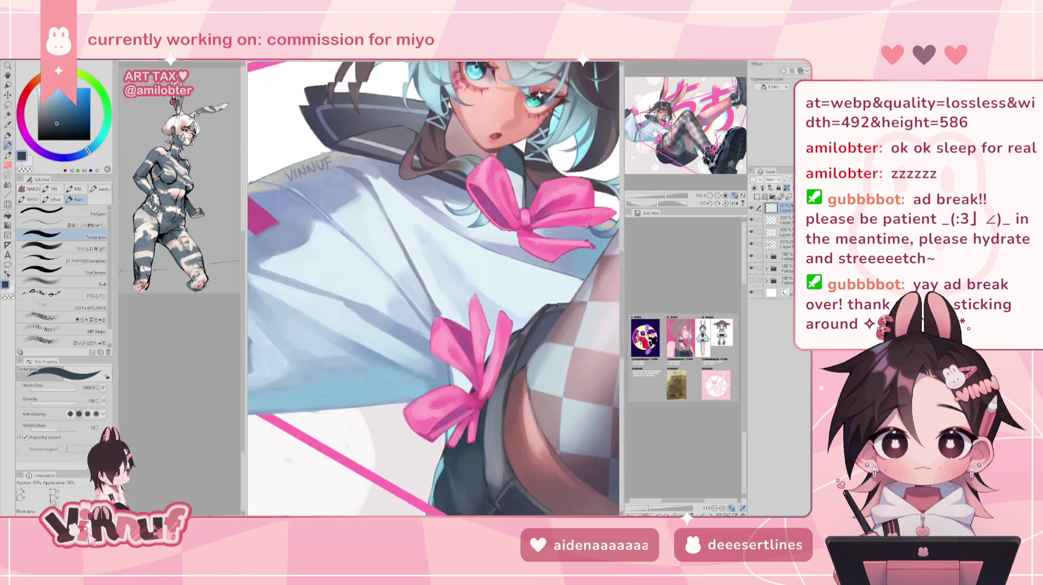
pyautogui.hotkey('ctrl', 'z')
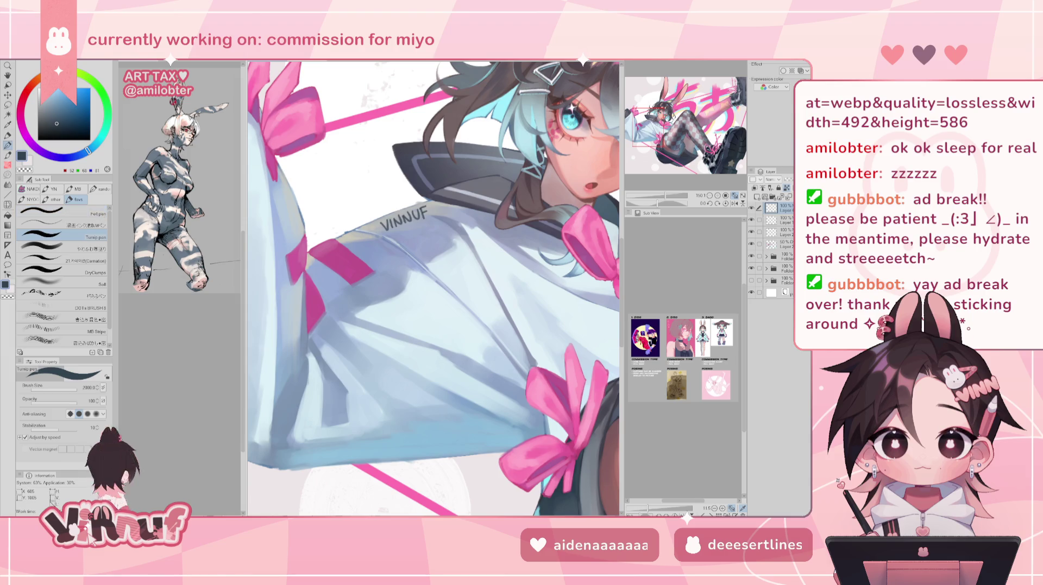
pyautogui.click(60, 107)
pyautogui.click(58, 110)
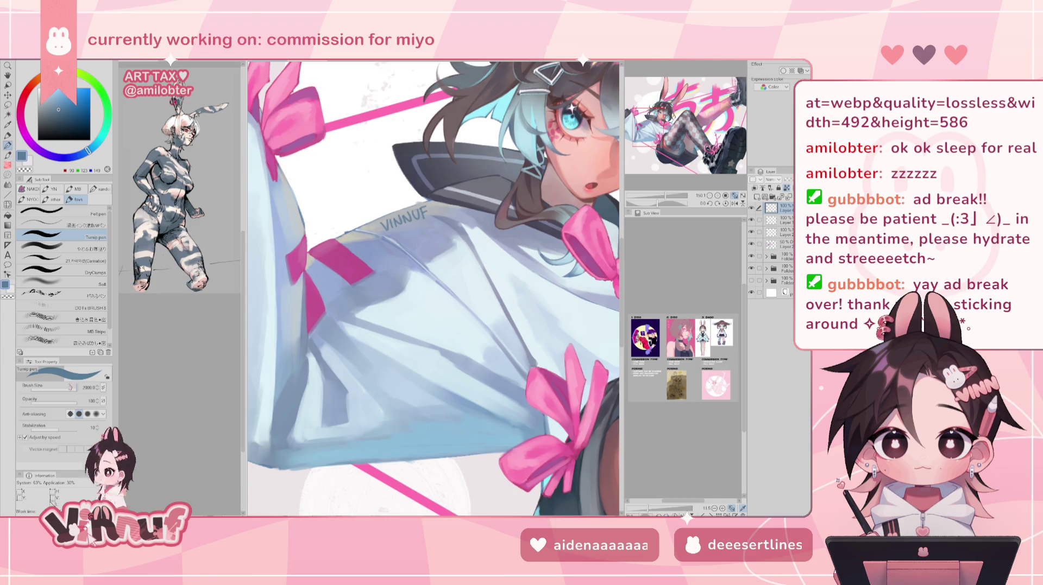
pyautogui.moveTo(70, 387); pyautogui.dragTo(64, 381)
pyautogui.click(53, 115)
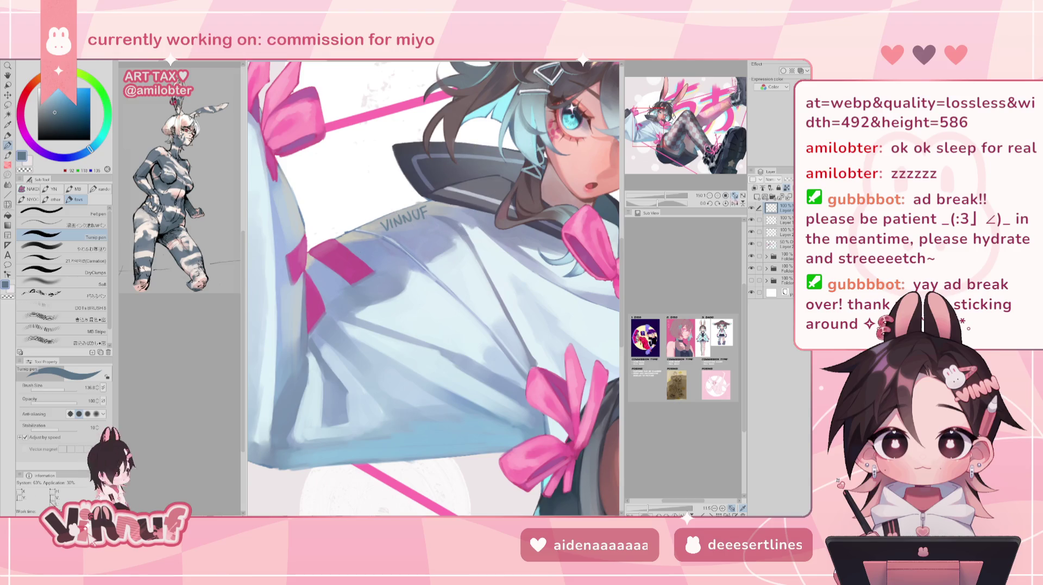
pyautogui.hotkey('ctrl', '0')
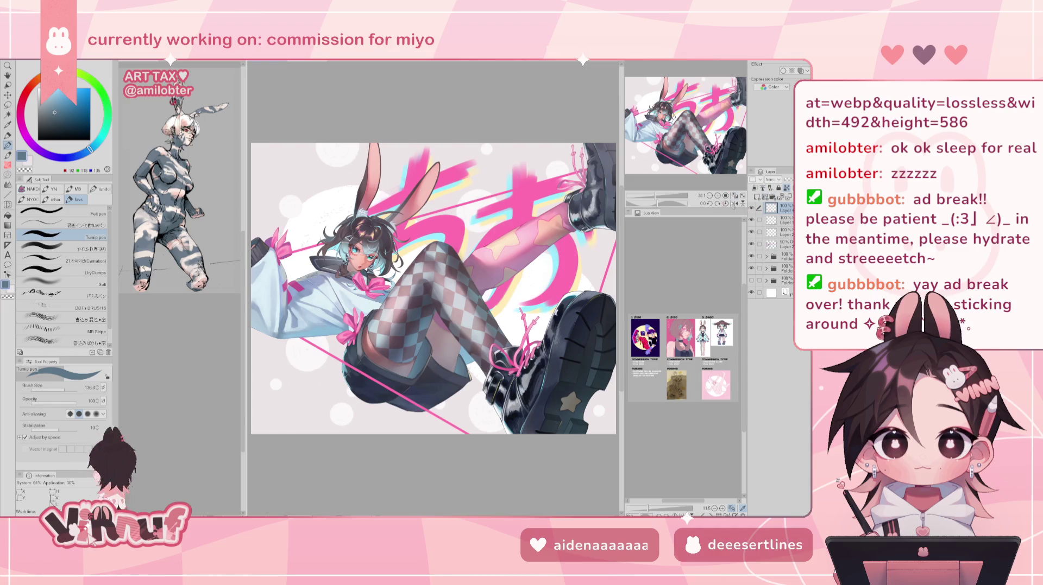
# Fit and mirror-check the illustration, tilt the view, and add a new raster layer.
pyautogui.scroll(-1, 433, 288)
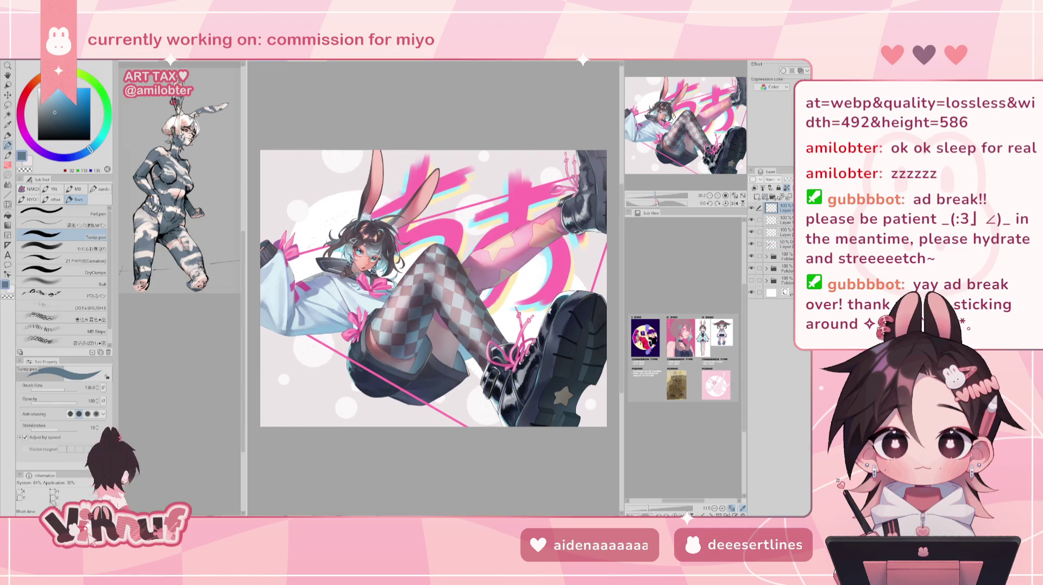
pyautogui.scroll(5, 358, 255)
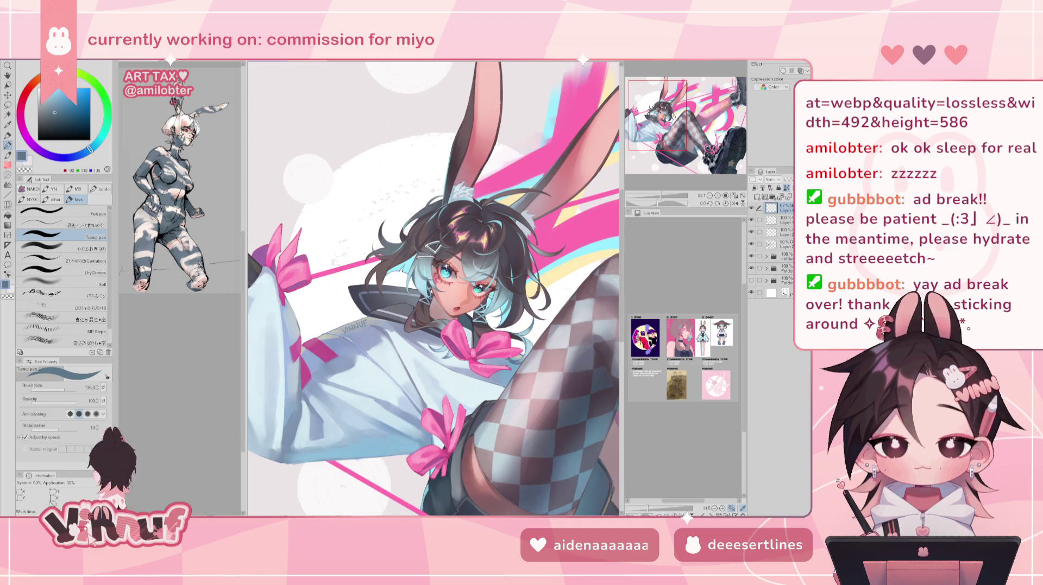
pyautogui.hotkey('ctrl', '0')
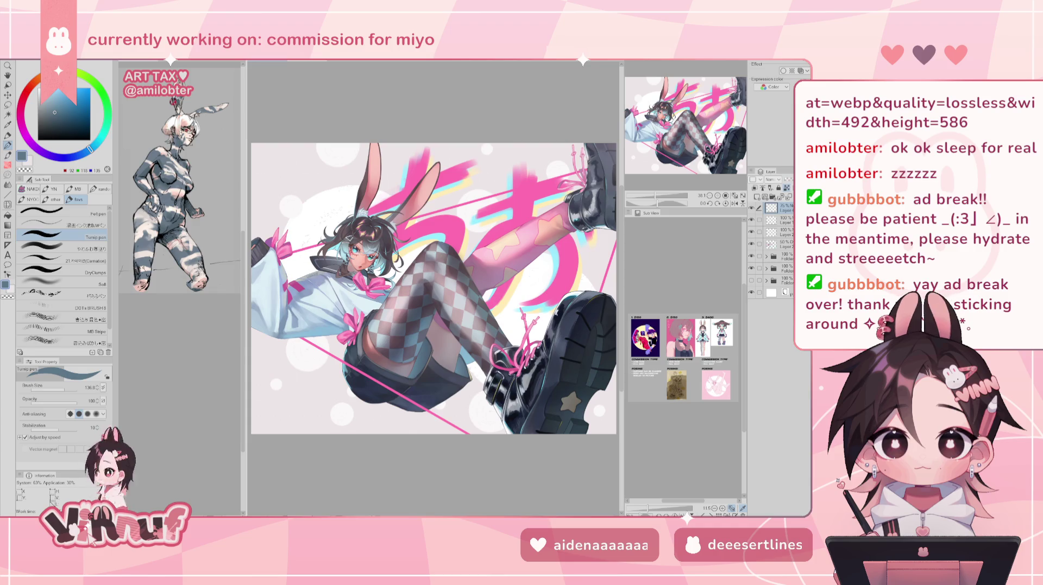
pyautogui.press('h')
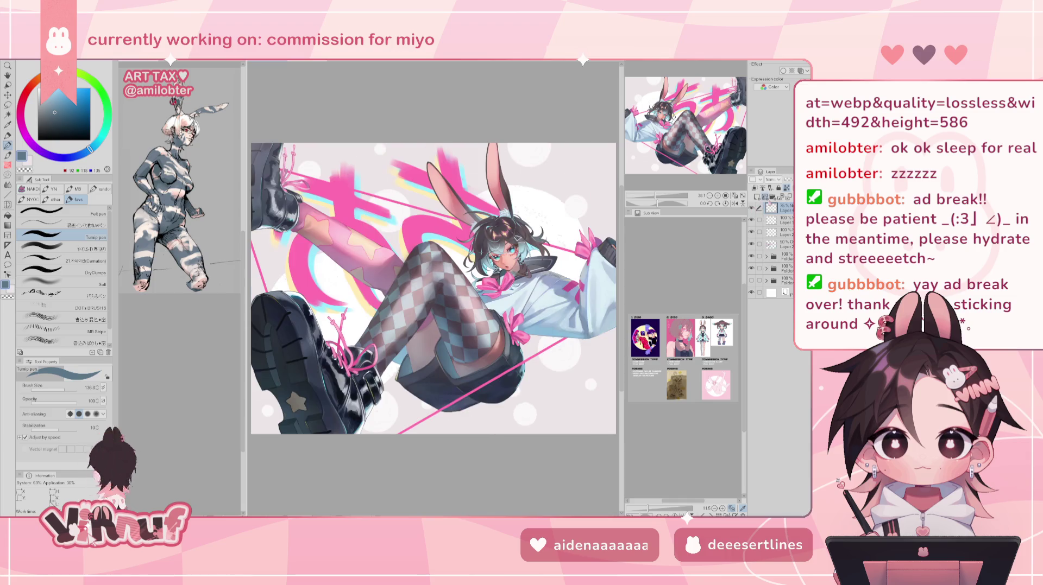
pyautogui.press('h')
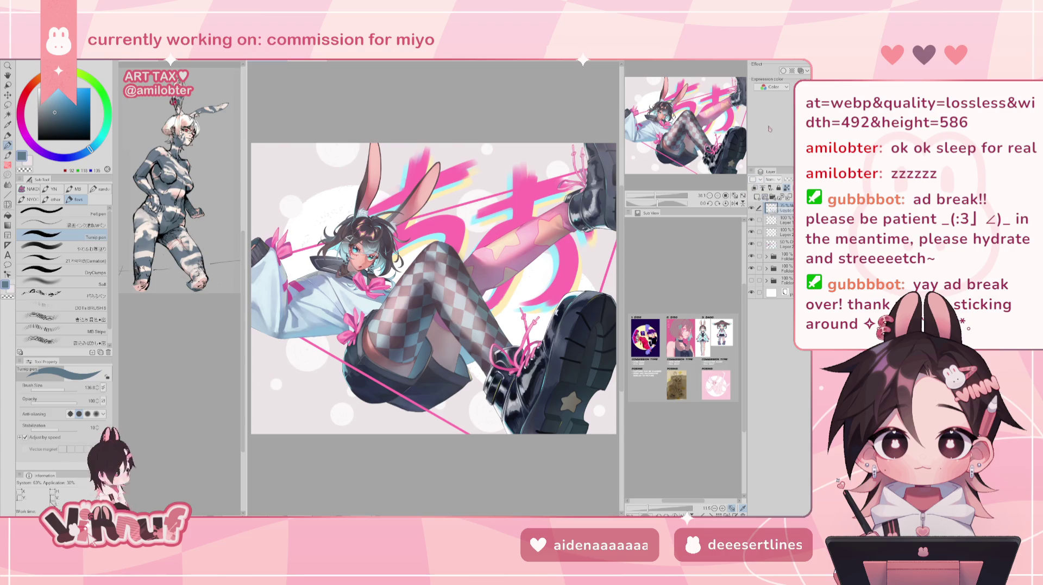
pyautogui.press('-')
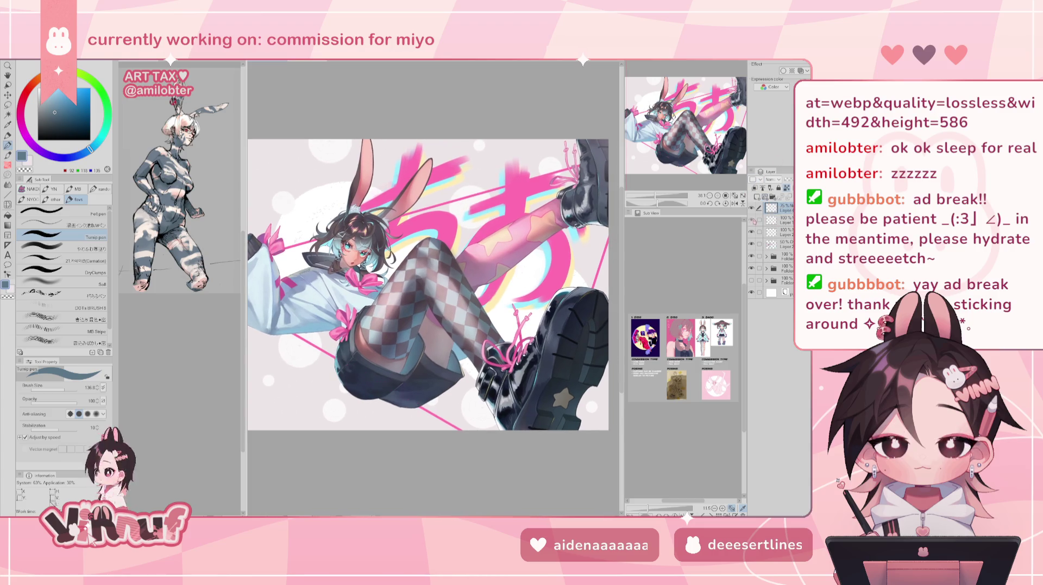
pyautogui.click(756, 232)
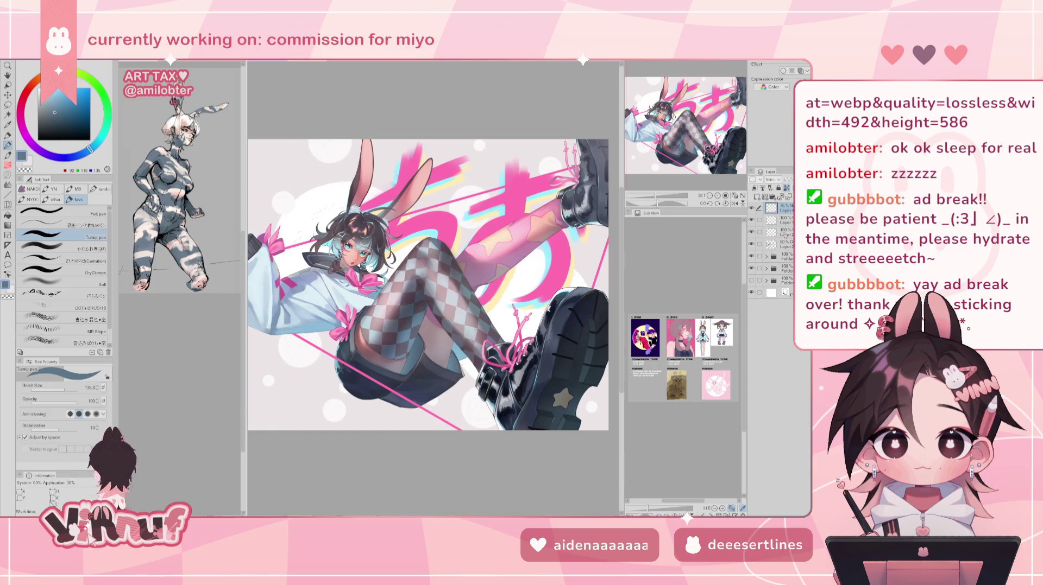
pyautogui.click(770, 188)
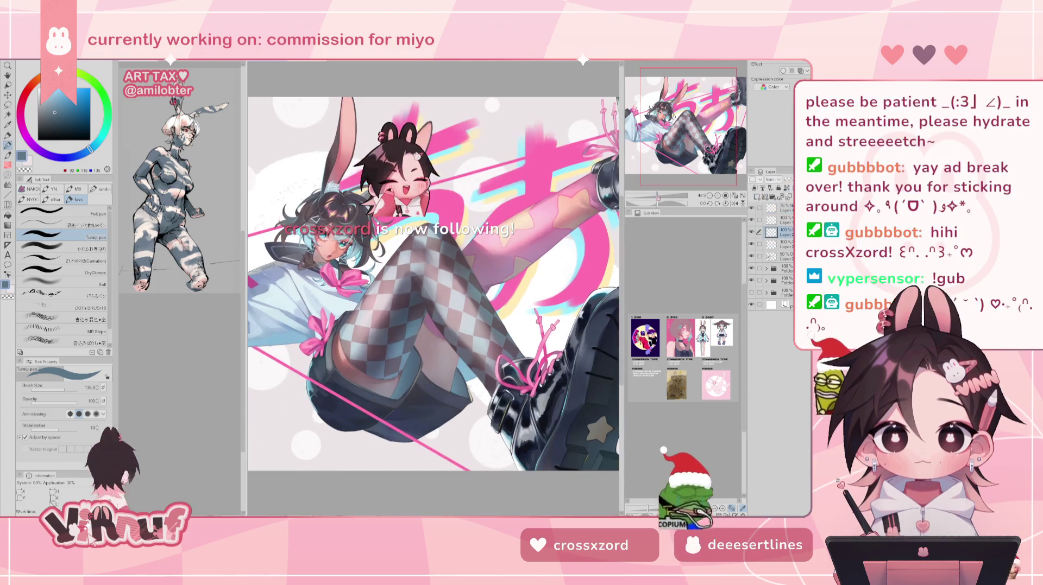
pyautogui.hotkey('ctrl', '+')
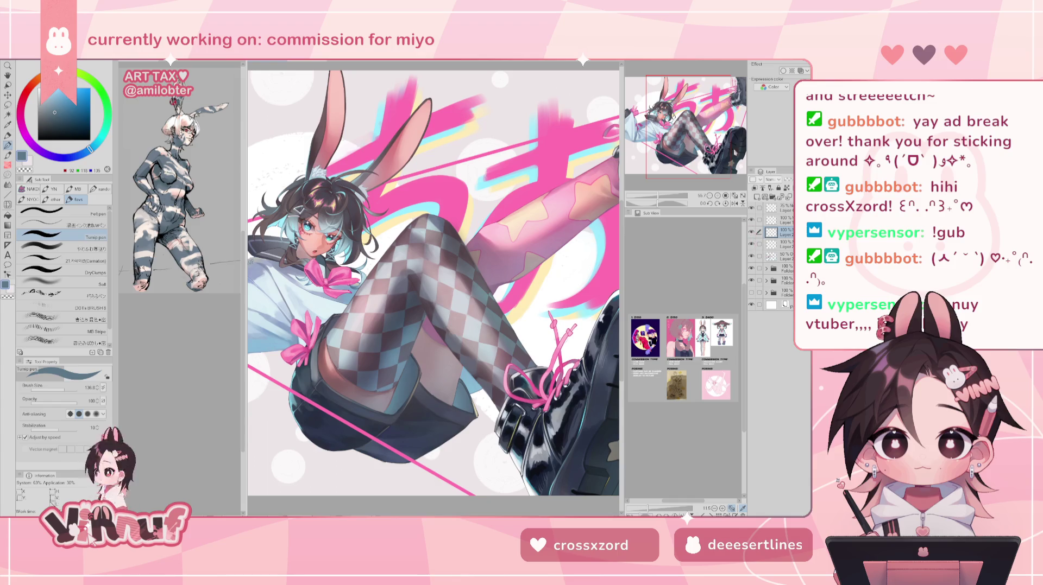
pyautogui.press('-')
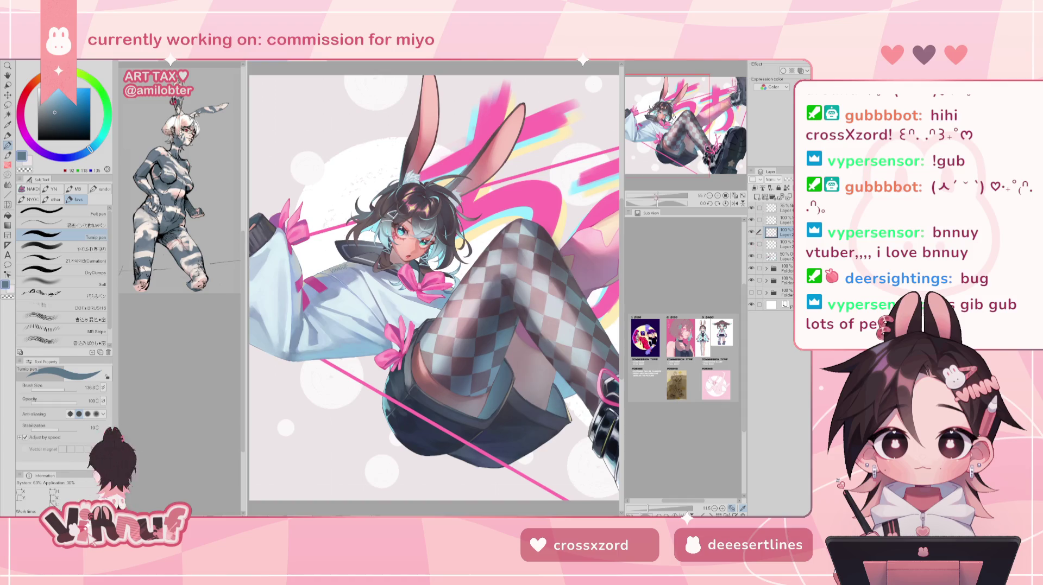
# Zoom to the sleeve, set brush size 37, and soften its shading with sampled light blues.
pyautogui.moveTo(654, 196); pyautogui.dragTo(665, 171)
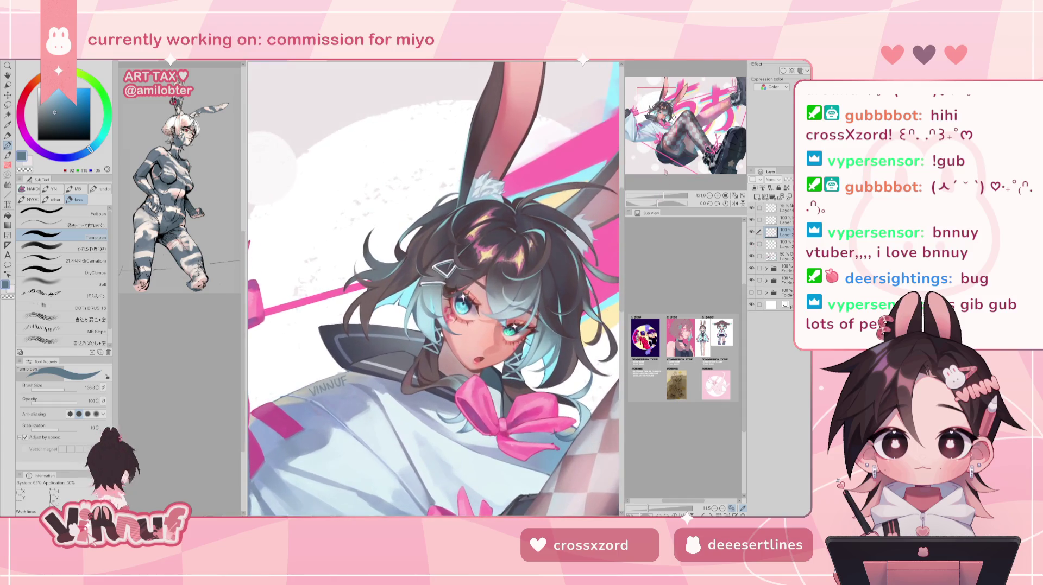
pyautogui.click(91, 295)
pyautogui.moveTo(339, 434); pyautogui.dragTo(477, 310)
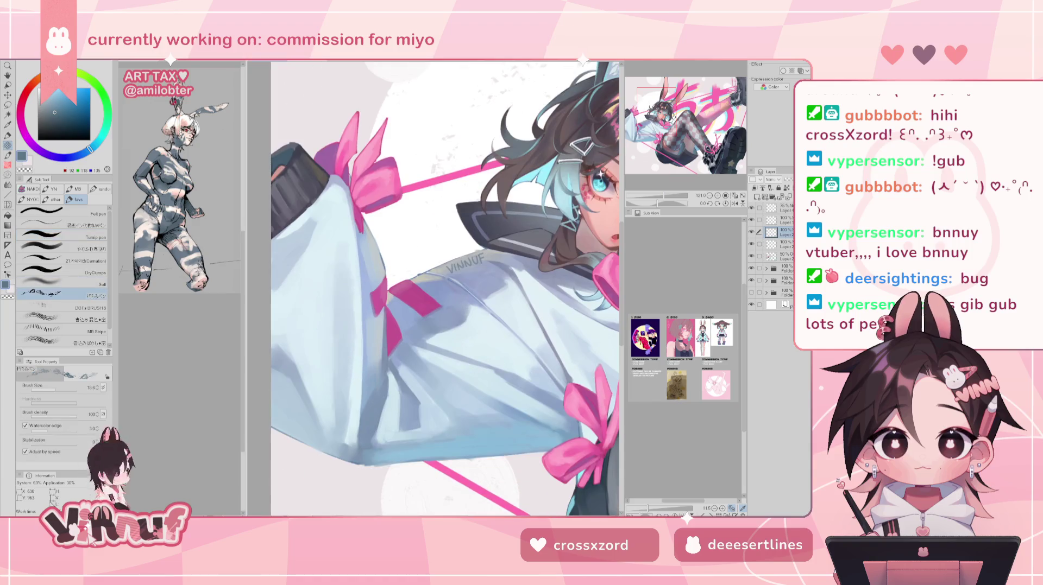
pyautogui.keyDown('alt'); pyautogui.click(477, 310); pyautogui.keyUp('alt')
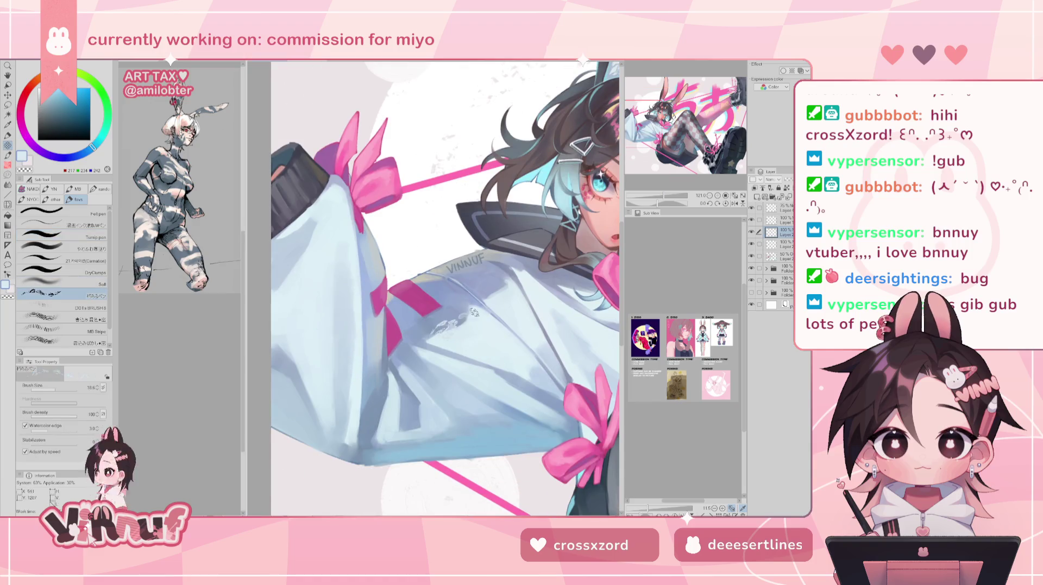
pyautogui.moveTo(56, 387); pyautogui.dragTo(57, 390)
pyautogui.keyDown('alt'); pyautogui.click(429, 326); pyautogui.keyUp('alt')
pyautogui.keyDown('alt'); pyautogui.click(310, 201); pyautogui.keyUp('alt')
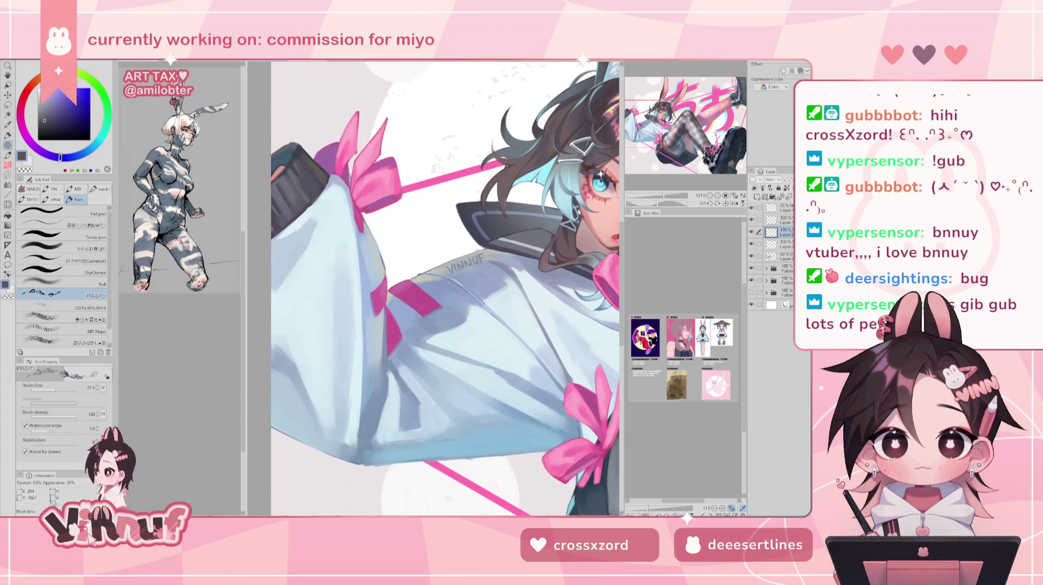
pyautogui.keyDown('alt'); pyautogui.click(348, 262); pyautogui.keyUp('alt')
pyautogui.moveTo(337, 269); pyautogui.dragTo(341, 239)
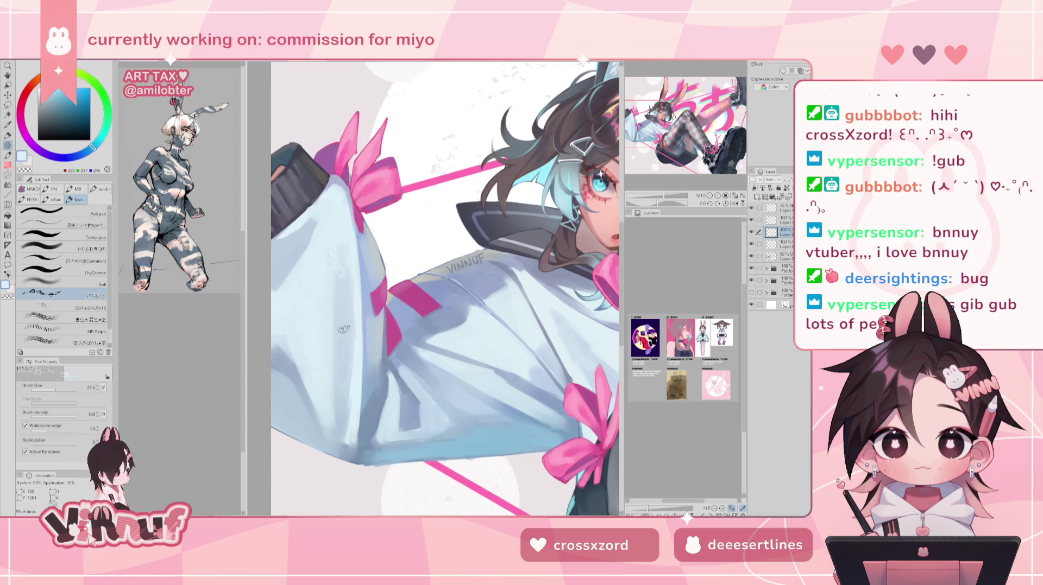
# Continue shading the sleeve with sampled grey-blue, blue-grey and pale tones, zooming out to the figure.
pyautogui.keyDown('alt'); pyautogui.click(282, 378); pyautogui.keyUp('alt')
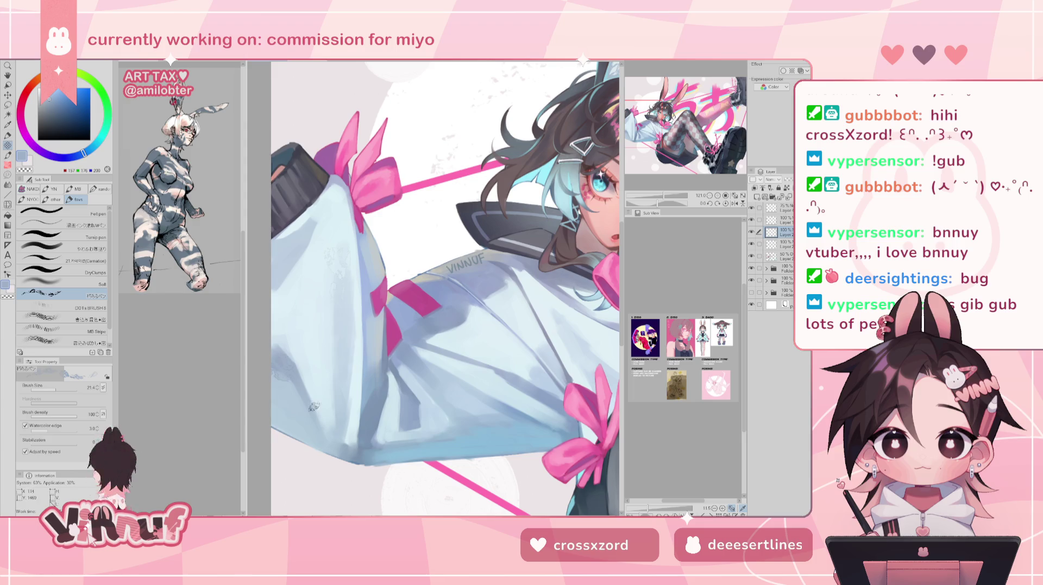
pyautogui.moveTo(345, 437); pyautogui.dragTo(276, 378)
pyautogui.keyDown('alt'); pyautogui.click(312, 396); pyautogui.keyUp('alt')
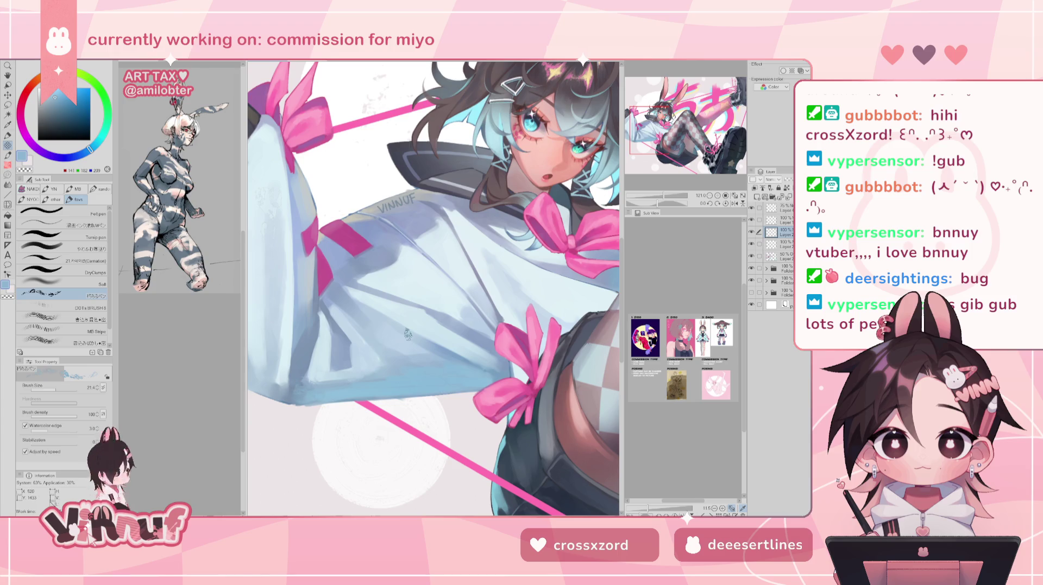
pyautogui.keyDown('alt'); pyautogui.click(339, 262); pyautogui.keyUp('alt')
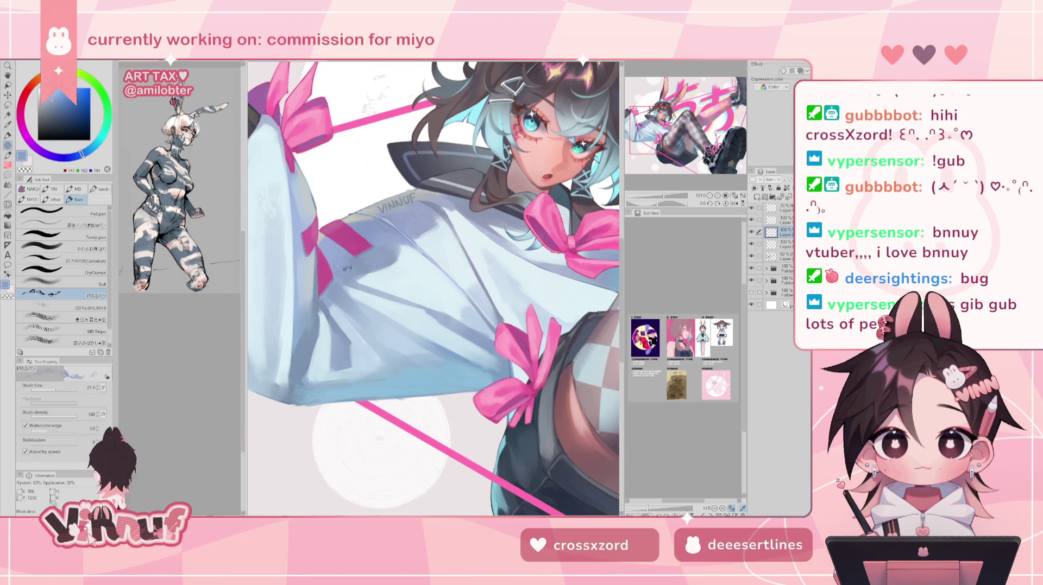
pyautogui.keyDown('alt'); pyautogui.click(415, 212); pyautogui.keyUp('alt')
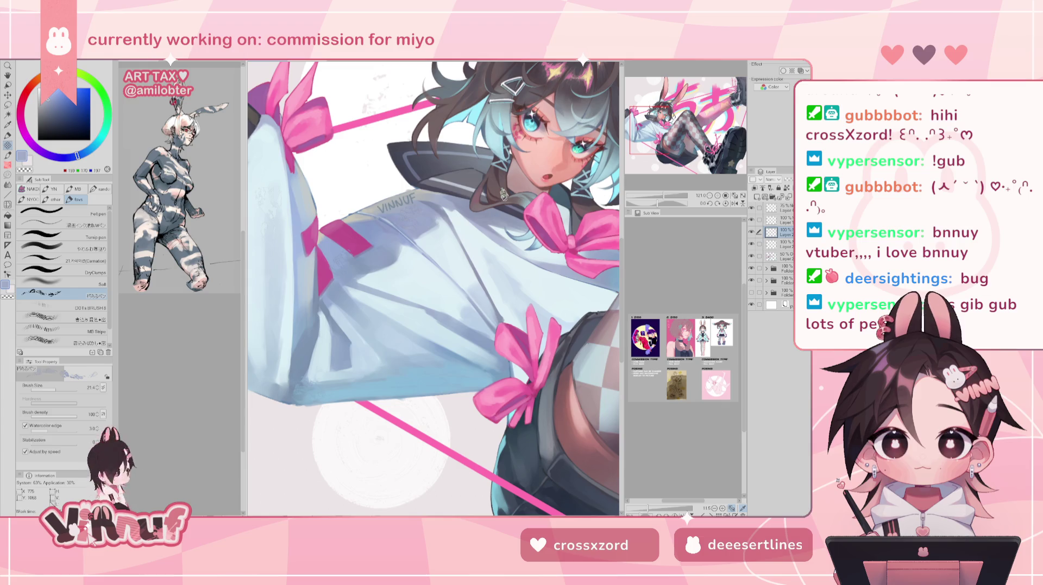
pyautogui.keyDown('alt'); pyautogui.click(508, 269); pyautogui.keyUp('alt')
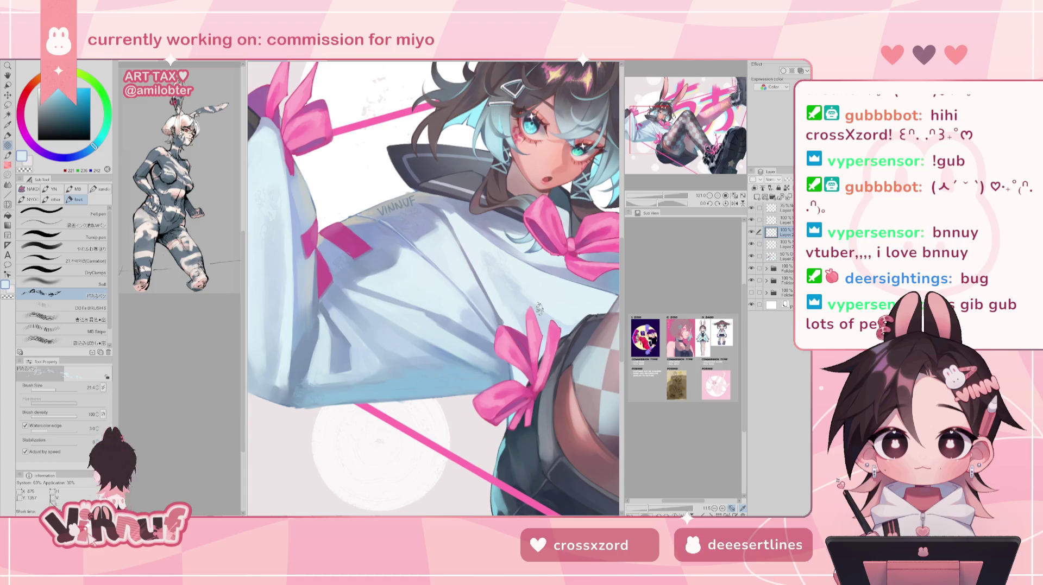
pyautogui.scroll(-5, 539, 309)
pyautogui.keyDown('alt'); pyautogui.click(417, 337); pyautogui.keyUp('alt')
pyautogui.keyDown('alt'); pyautogui.click(433, 342); pyautogui.keyUp('alt')
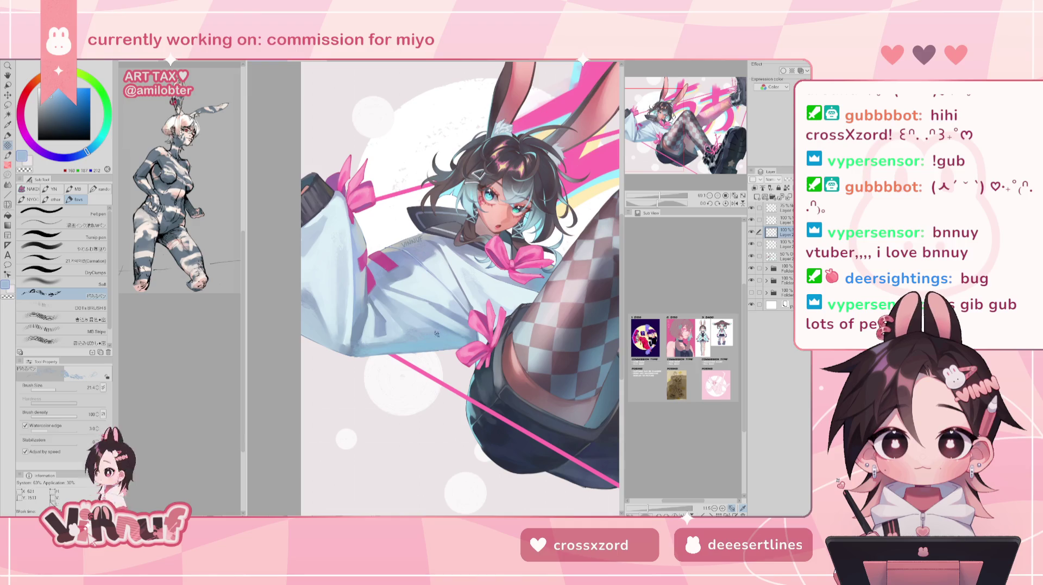
# Sample deep, mid and bluer navy tones from the shorts and enlarge the brush.
pyautogui.moveTo(511, 252); pyautogui.dragTo(393, 201)
pyautogui.keyDown('alt'); pyautogui.click(399, 392); pyautogui.keyUp('alt')
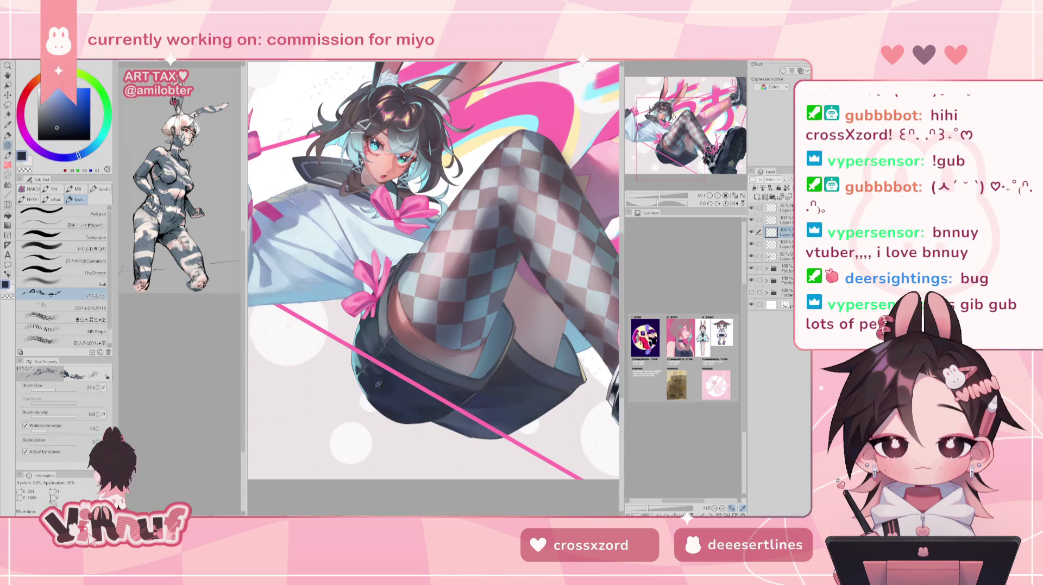
pyautogui.keyDown('alt'); pyautogui.click(391, 402); pyautogui.keyUp('alt')
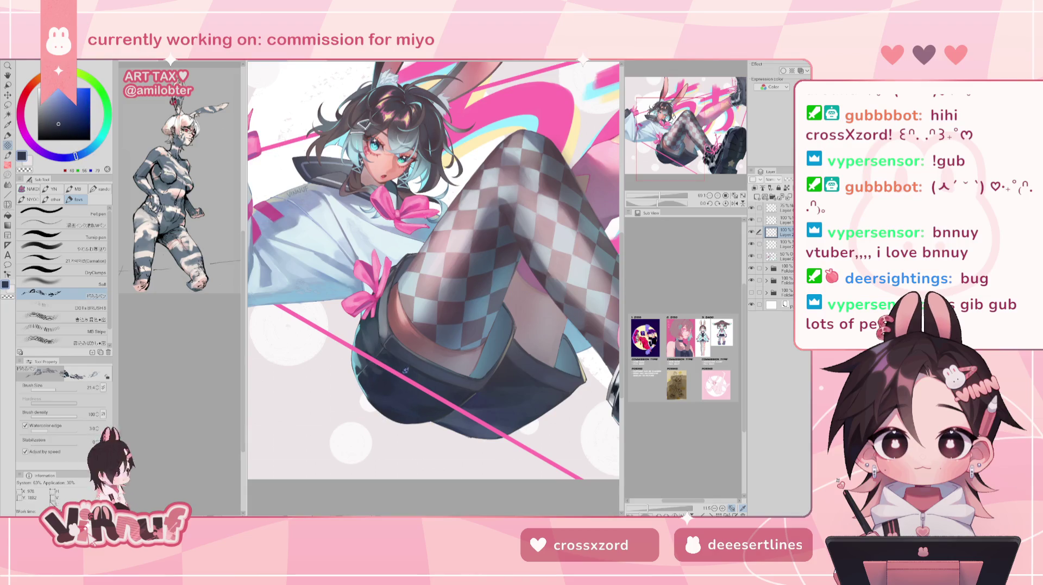
pyautogui.keyDown('alt'); pyautogui.click(382, 384); pyautogui.keyUp('alt')
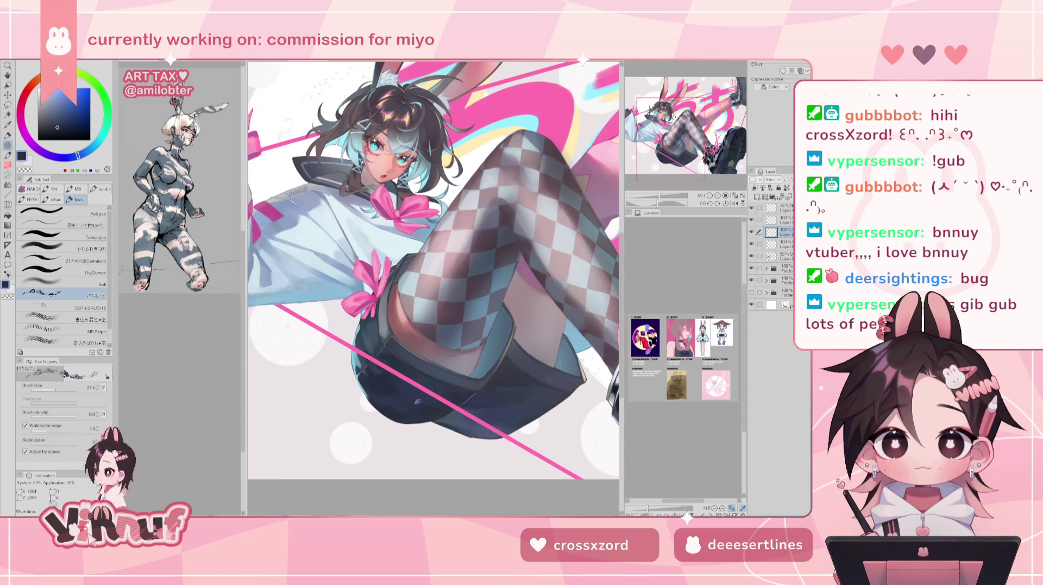
pyautogui.keyDown('alt'); pyautogui.click(492, 398); pyautogui.keyUp('alt')
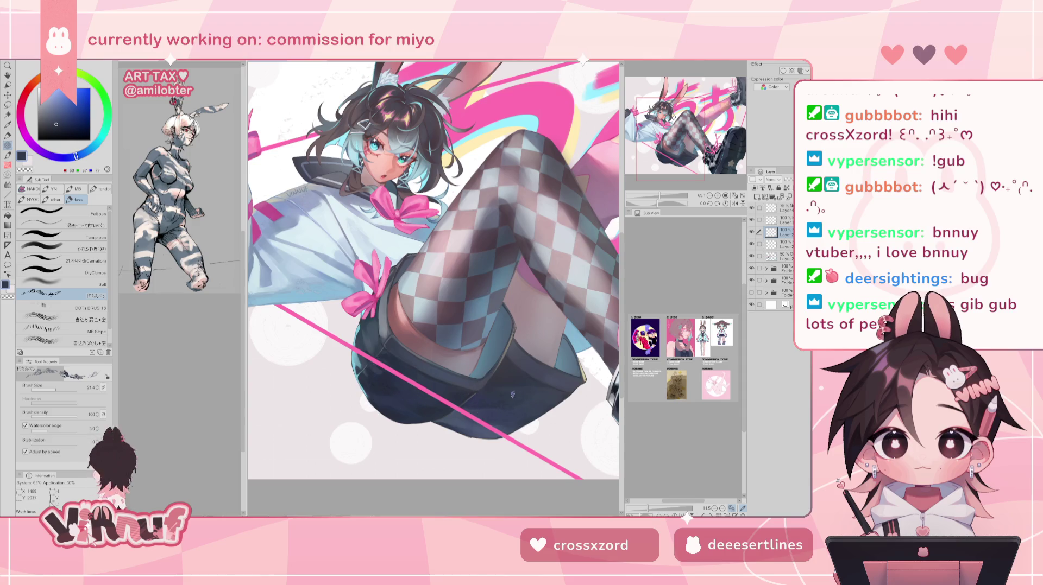
pyautogui.click(63, 389)
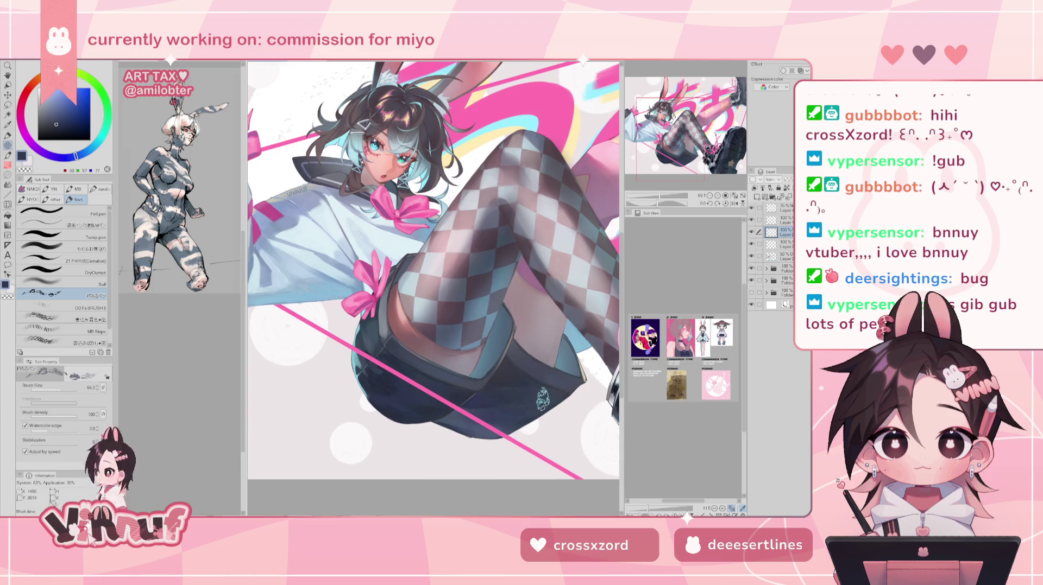
# Pan across the figure and over to the glossy black boot.
pyautogui.moveTo(436, 303); pyautogui.dragTo(528, 363)
pyautogui.keyDown('alt'); pyautogui.click(396, 329); pyautogui.keyUp('alt')
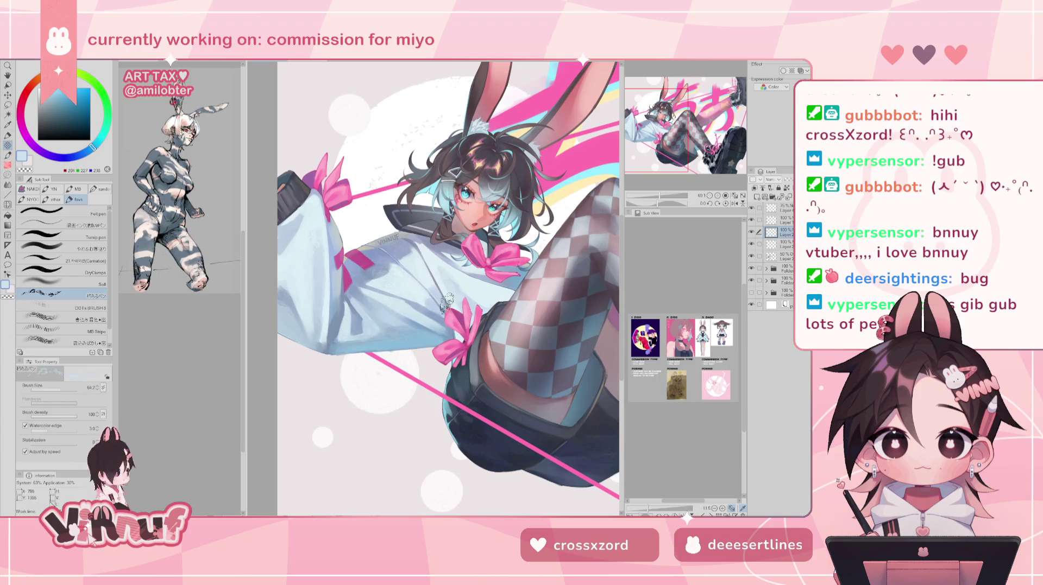
pyautogui.hscroll(3, 404, 285)
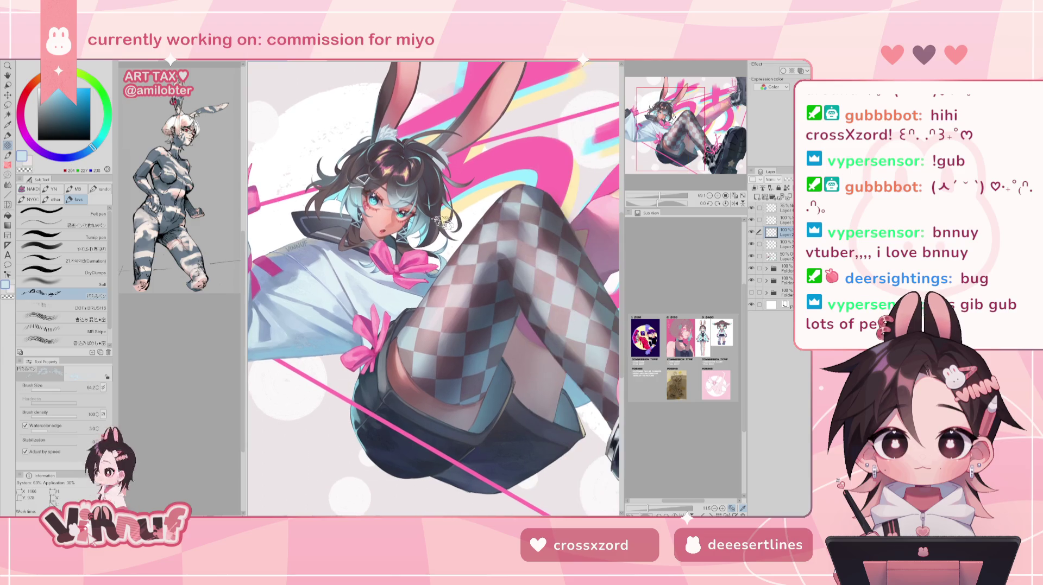
pyautogui.scroll(-5, 443, 221)
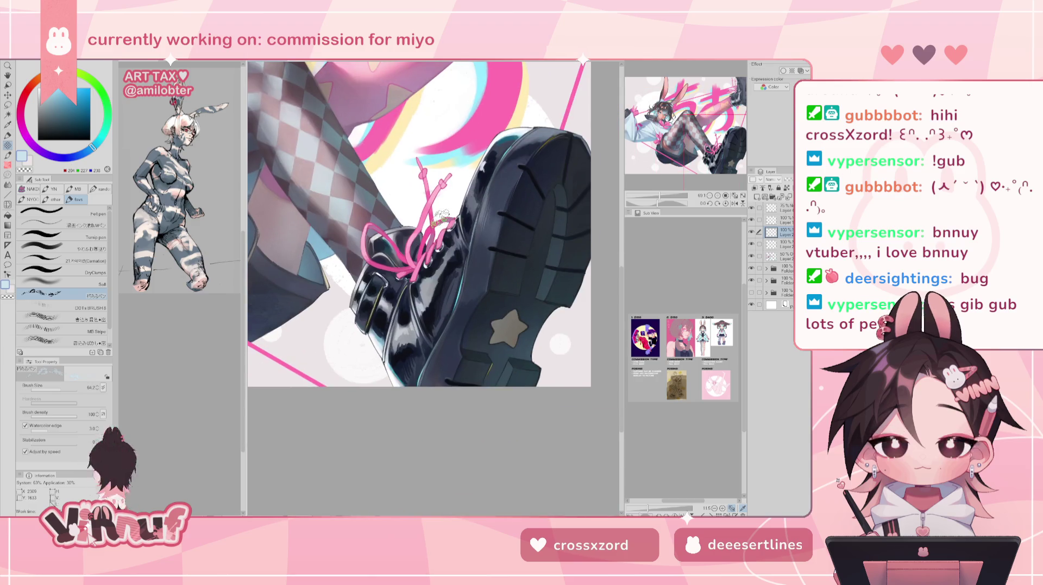
# Mirror the view and paint boot shading in dark navy and slate-blue with a smaller brush.
pyautogui.keyDown('alt'); pyautogui.click(434, 315); pyautogui.keyUp('alt')
pyautogui.press('h')
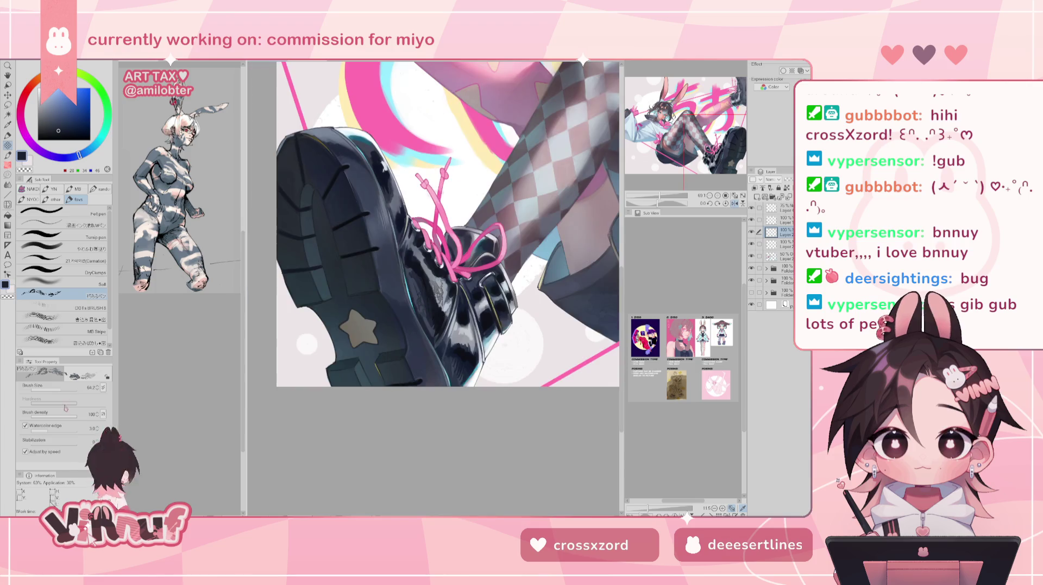
pyautogui.press('[')
pyautogui.press('[')
pyautogui.press('[')
pyautogui.keyDown('alt'); pyautogui.click(433, 289); pyautogui.keyUp('alt')
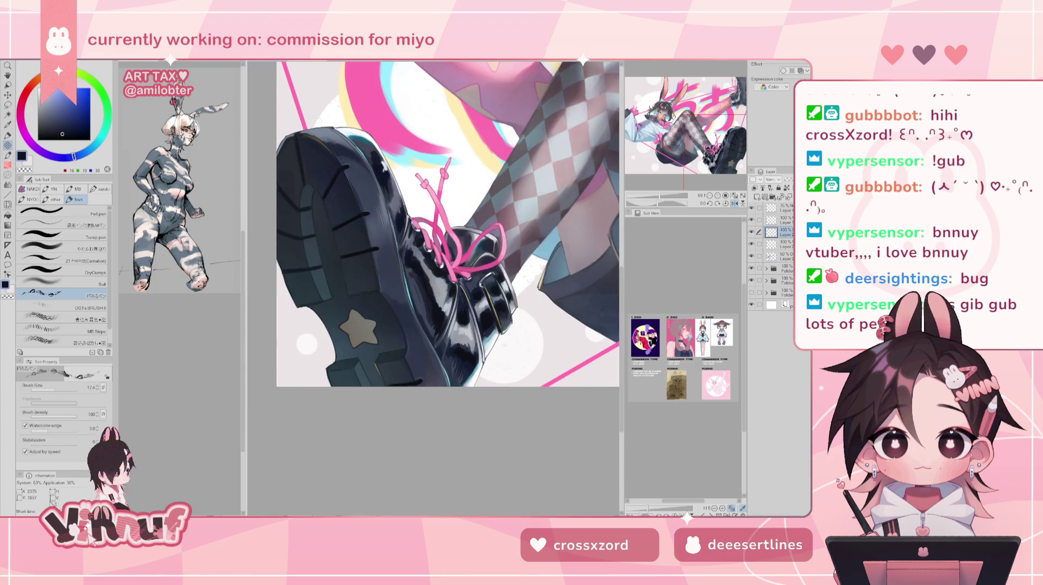
pyautogui.keyDown('alt'); pyautogui.click(427, 310); pyautogui.keyUp('alt')
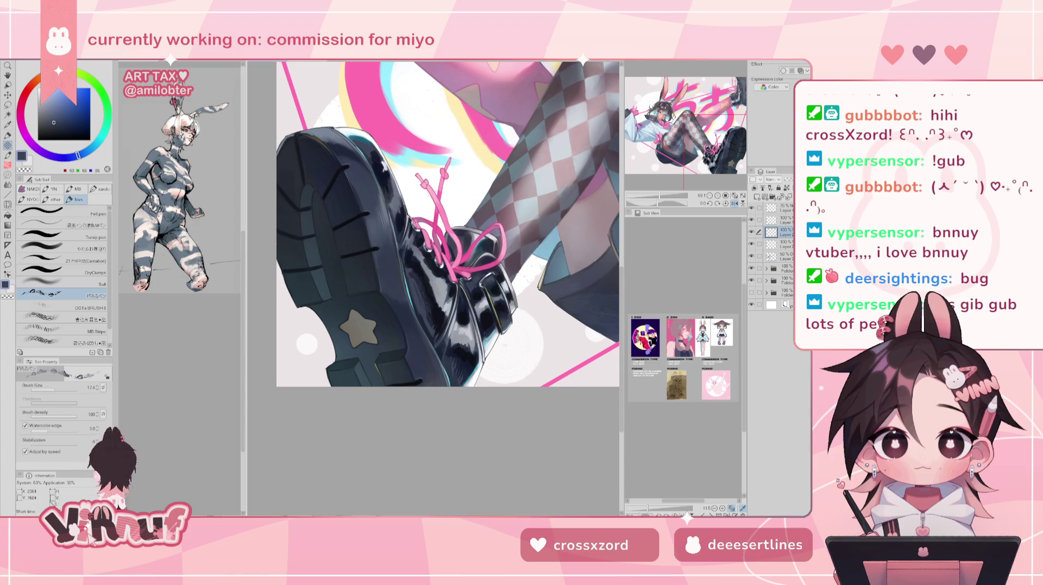
pyautogui.keyDown('alt'); pyautogui.click(396, 209); pyautogui.keyUp('alt')
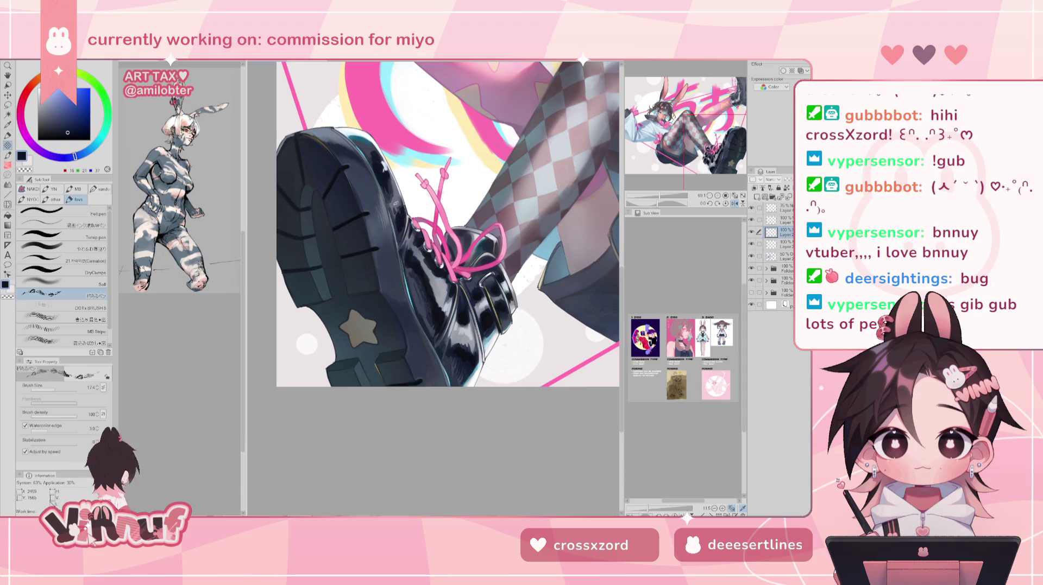
pyautogui.keyDown('alt'); pyautogui.click(326, 254); pyautogui.keyUp('alt')
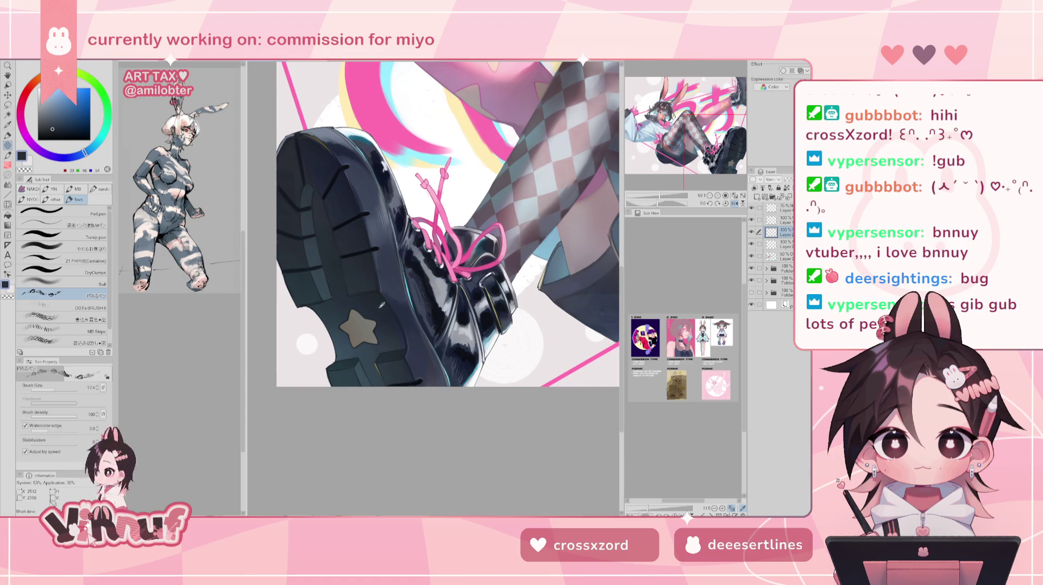
pyautogui.keyDown('alt'); pyautogui.click(387, 258); pyautogui.keyUp('alt')
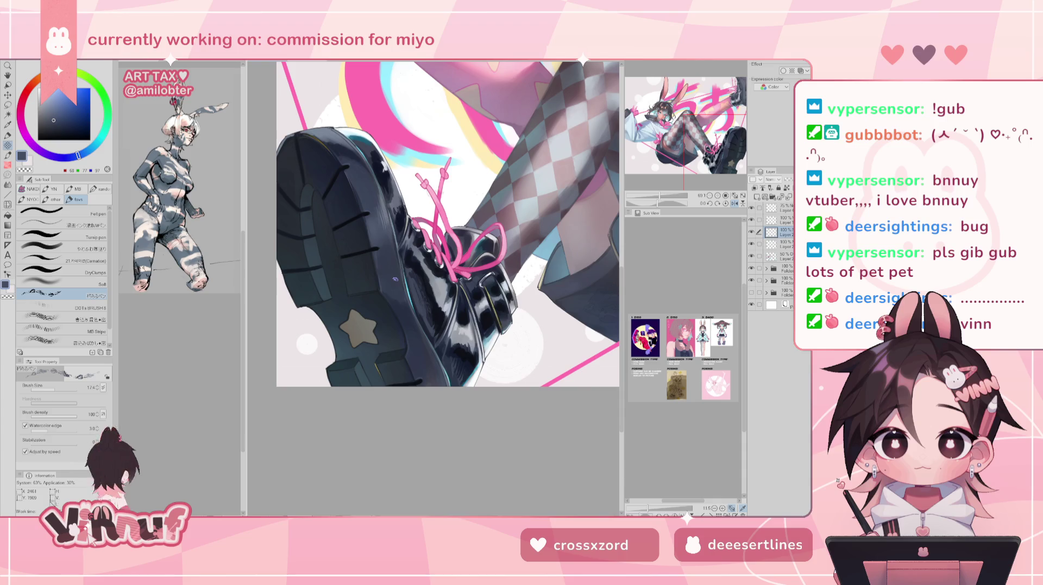
# Reduce the brush to about 30 and refine the boot highlights, zooming in closer.
pyautogui.click(60, 386)
pyautogui.press('h')
pyautogui.keyDown('alt'); pyautogui.click(469, 303); pyautogui.keyUp('alt')
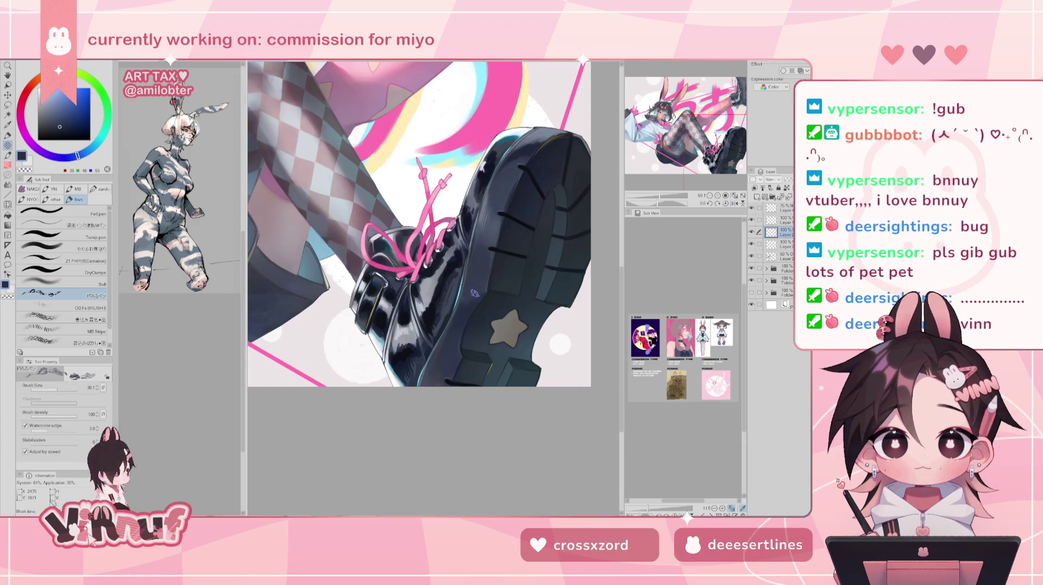
pyautogui.press('h')
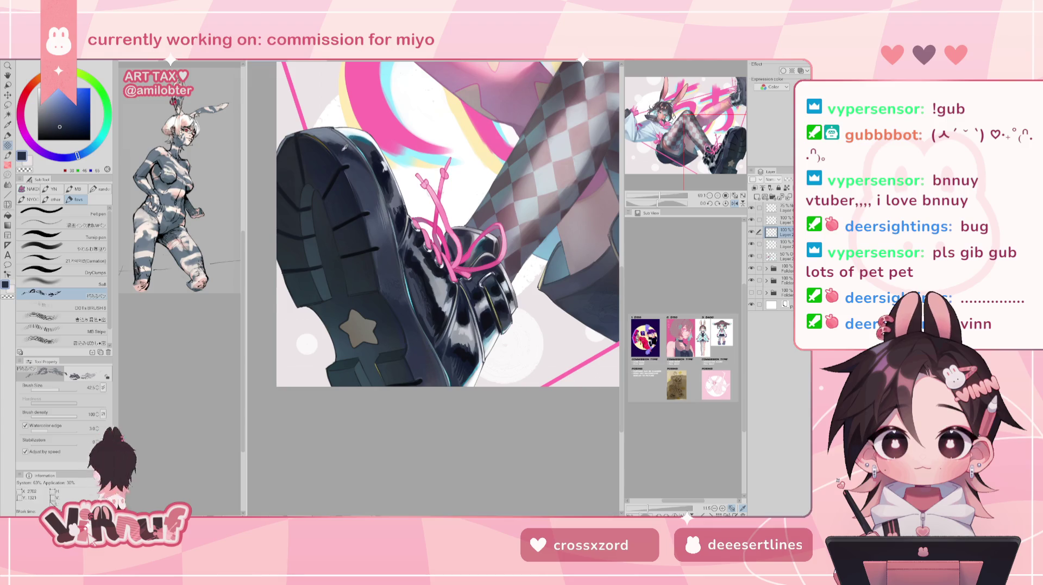
pyautogui.keyDown('alt'); pyautogui.click(339, 139); pyautogui.keyUp('alt')
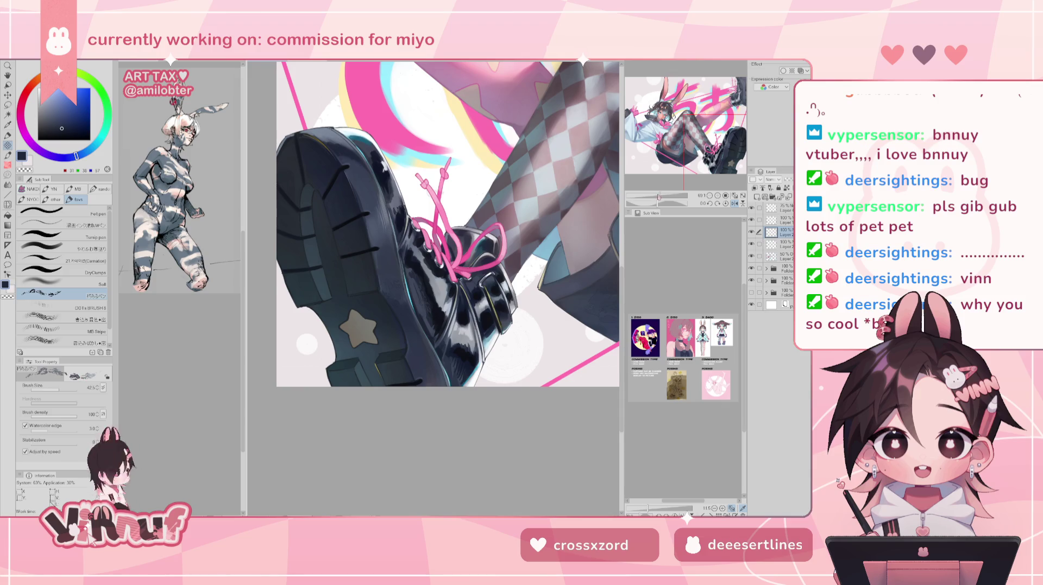
pyautogui.hotkey('ctrl', '+')
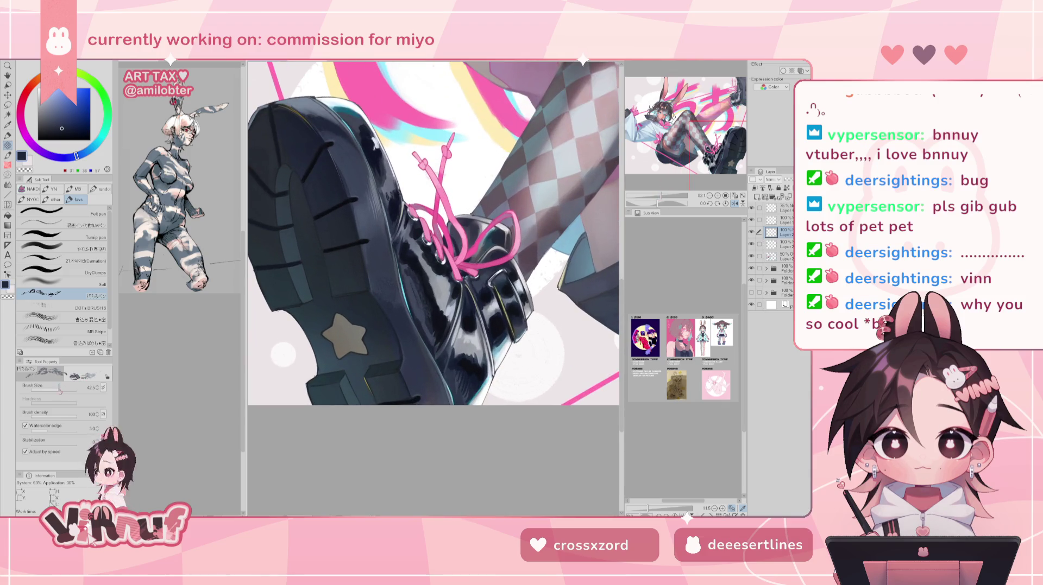
pyautogui.moveTo(59, 390); pyautogui.dragTo(57, 392)
pyautogui.hotkey('ctrl', 'x')
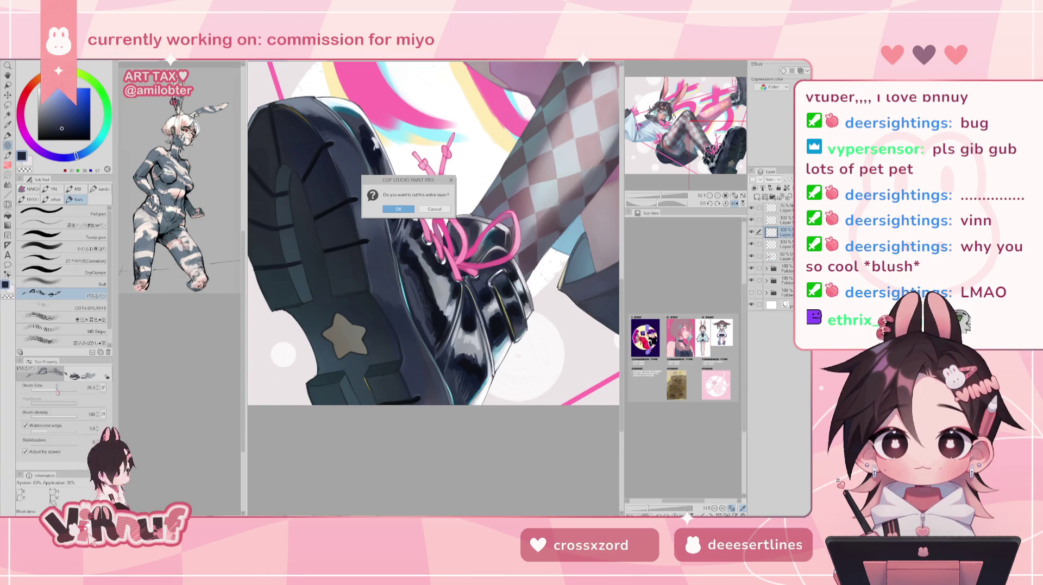
pyautogui.click(434, 209)
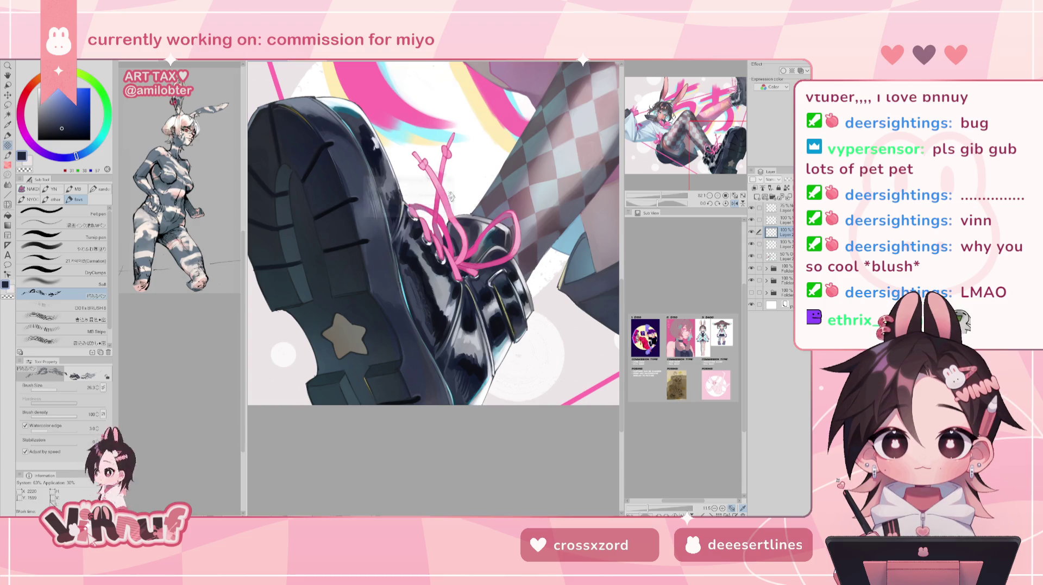
pyautogui.moveTo(451, 197); pyautogui.dragTo(470, 202)
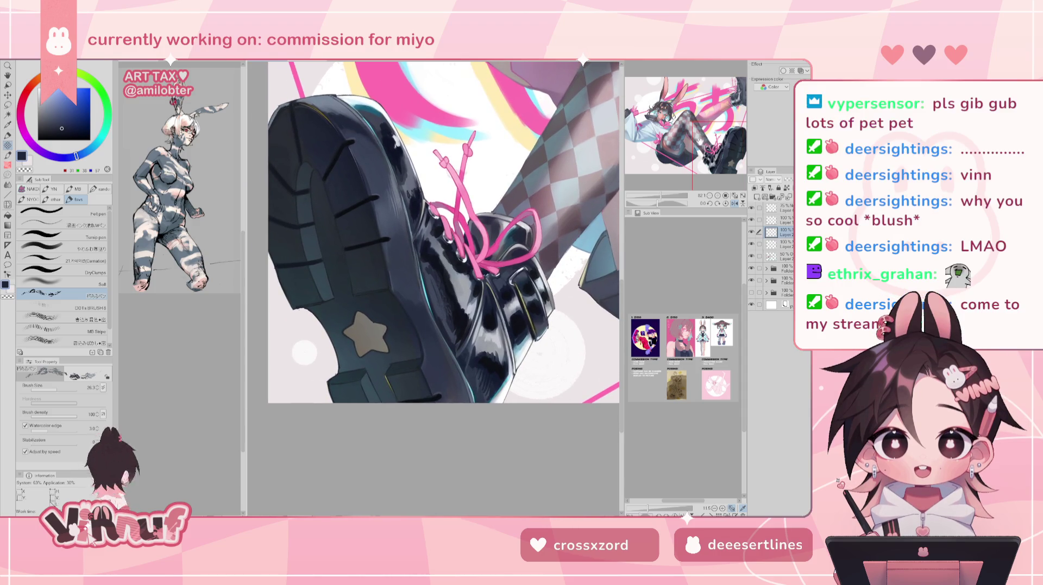
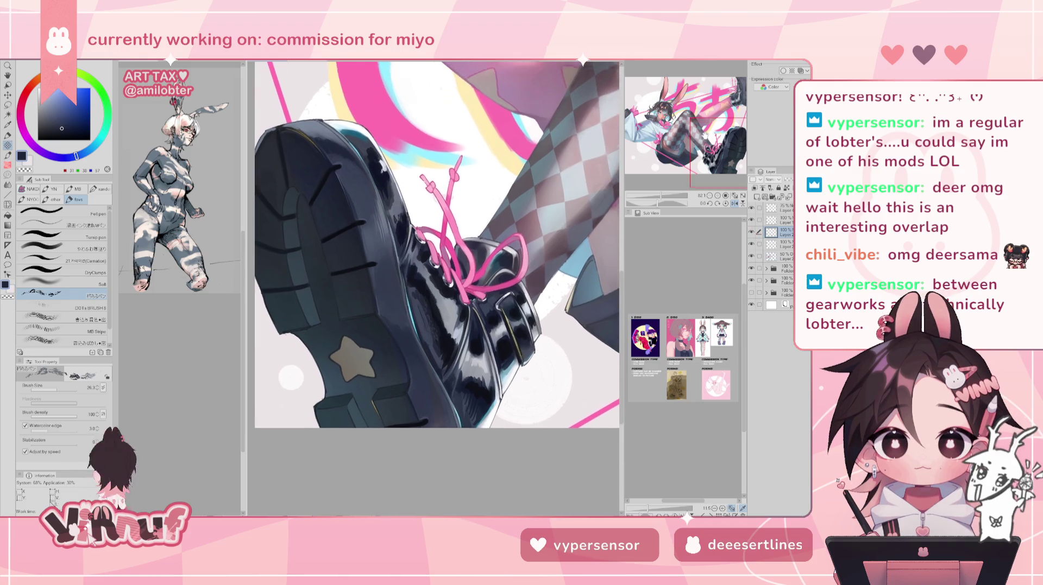
# Sample the grey-blue boot tone and mirror the view to check the boot drawing.
pyautogui.scroll(5, 434, 256)
pyautogui.moveTo(435, 255); pyautogui.dragTo(446, 246)
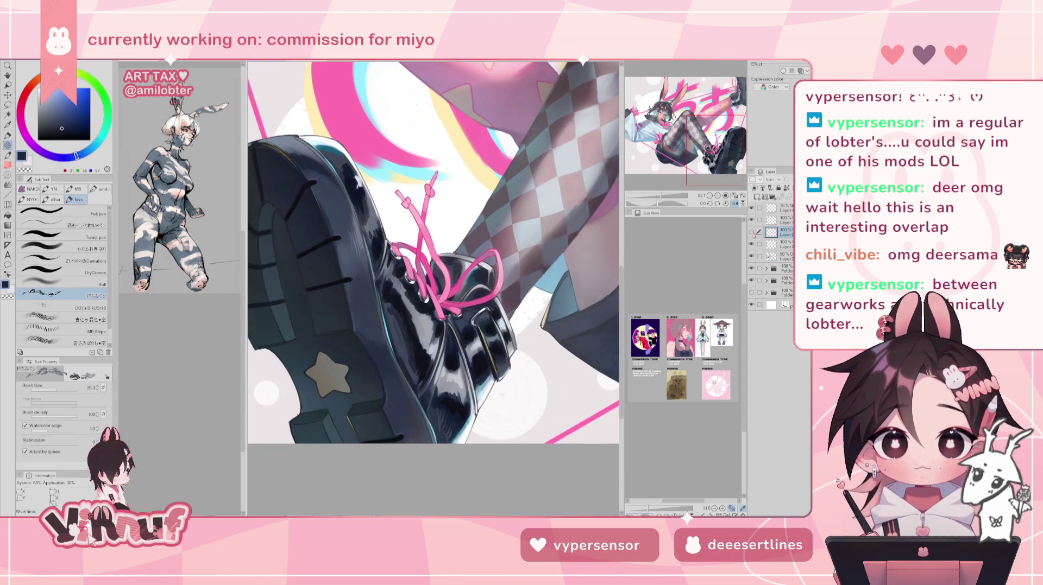
pyautogui.moveTo(360, 227); pyautogui.dragTo(408, 218)
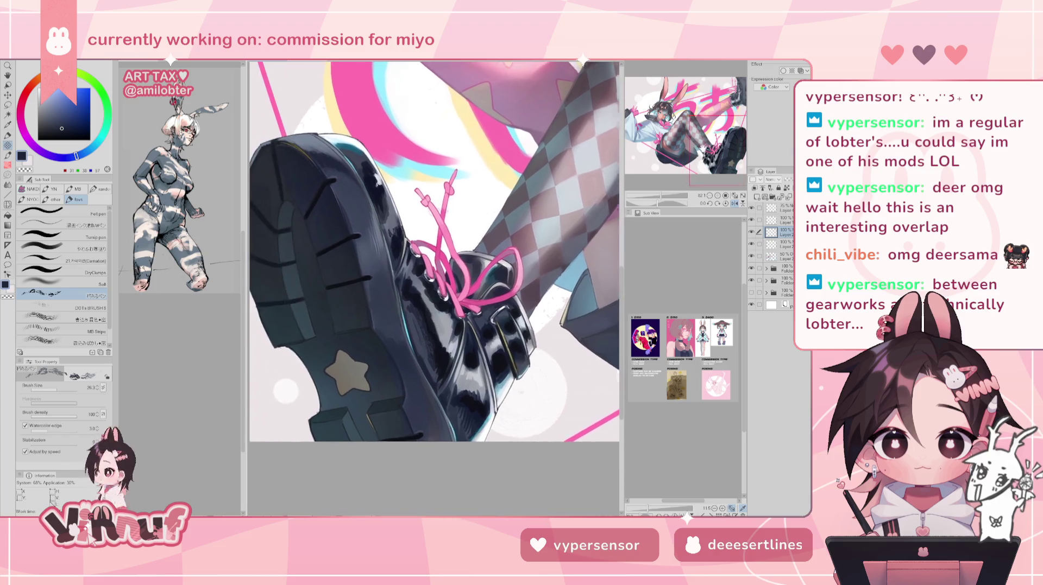
pyautogui.keyDown('alt'); pyautogui.click(409, 219); pyautogui.keyUp('alt')
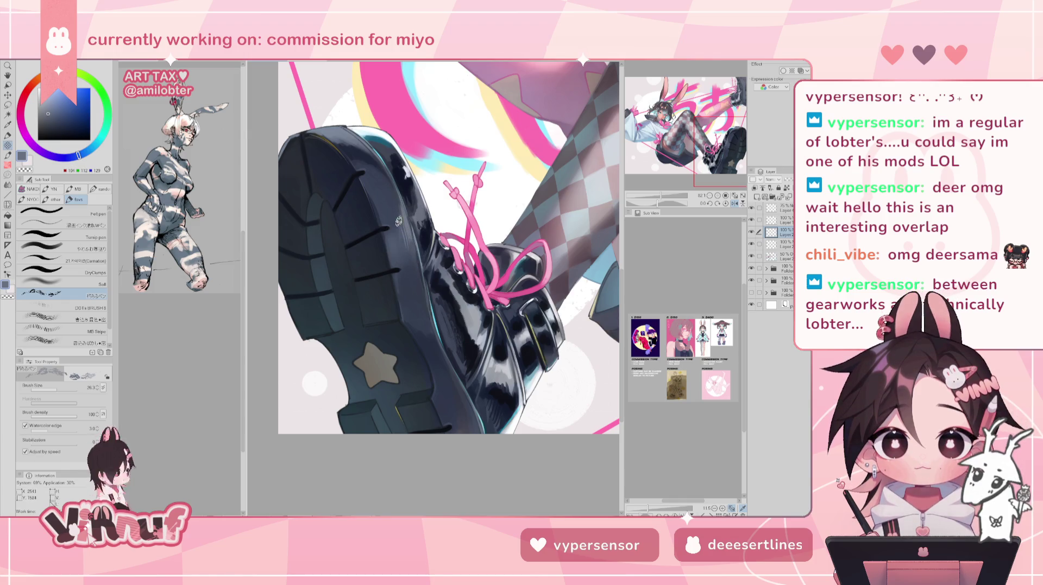
pyautogui.press('h')
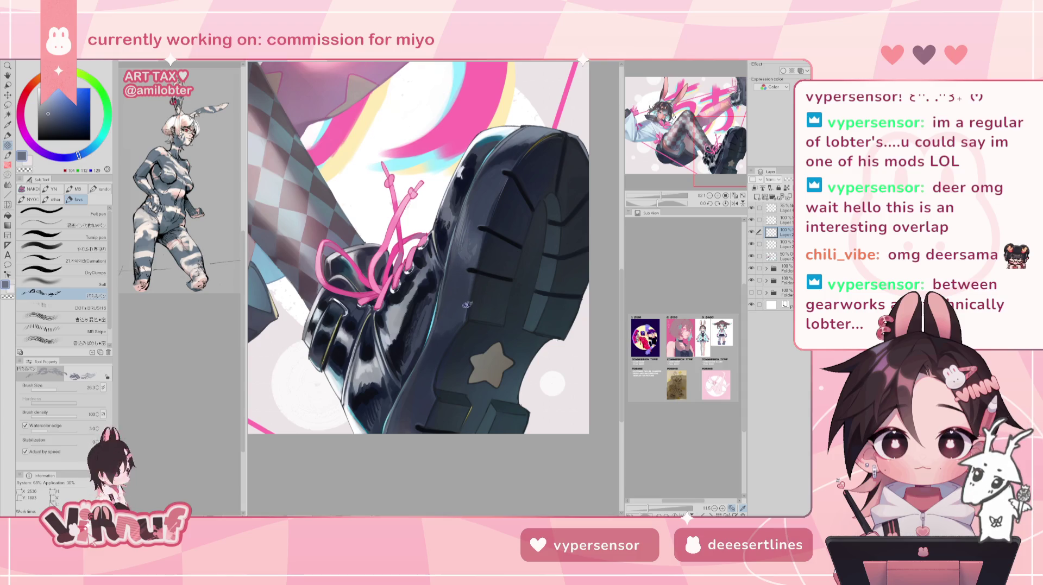
pyautogui.press('h')
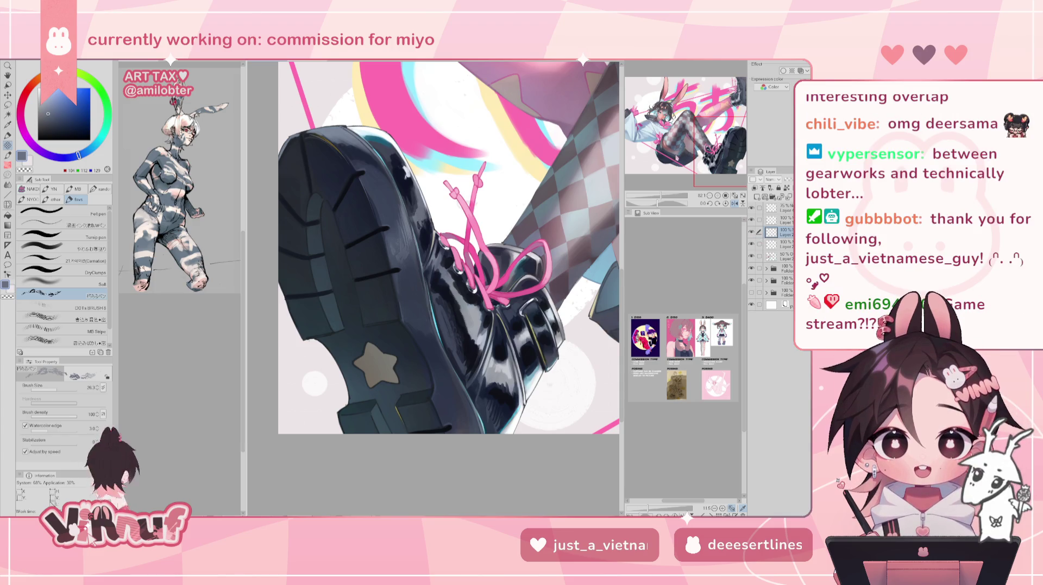
# Paint over the small white highlight on the shoe with a dark boot tone.
pyautogui.scroll(1, 525, 305)
pyautogui.scroll(1, 526, 305)
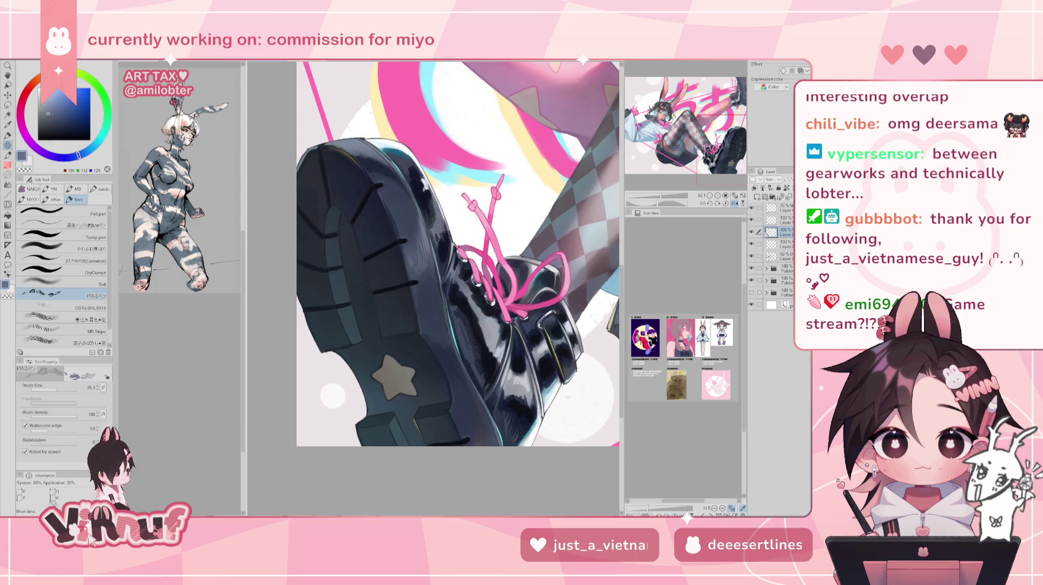
pyautogui.press('h')
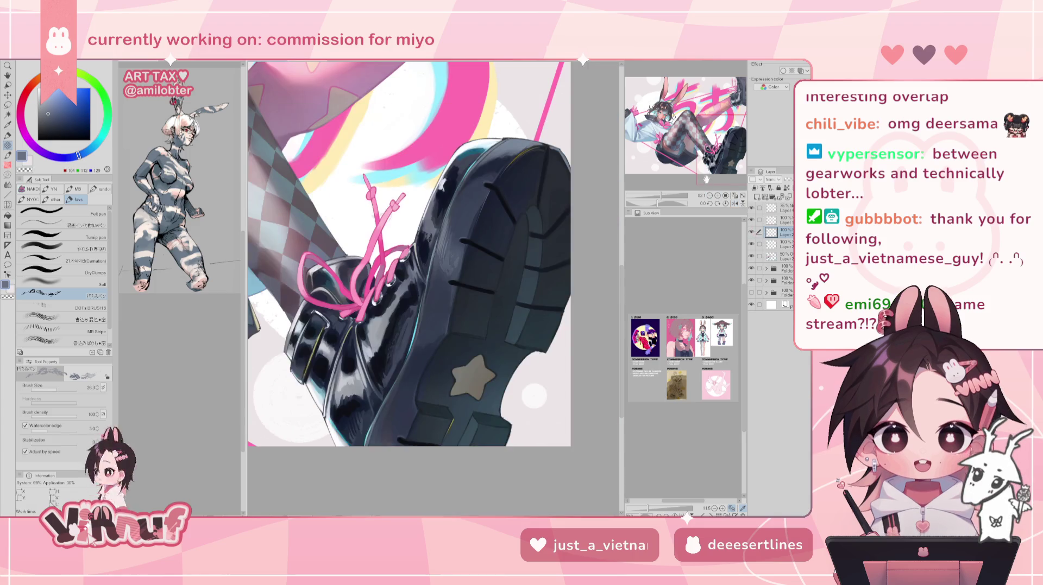
pyautogui.scroll(-1, 393, 251)
pyautogui.keyDown('alt'); pyautogui.click(457, 161); pyautogui.keyUp('alt')
pyautogui.moveTo(456, 162); pyautogui.dragTo(451, 179)
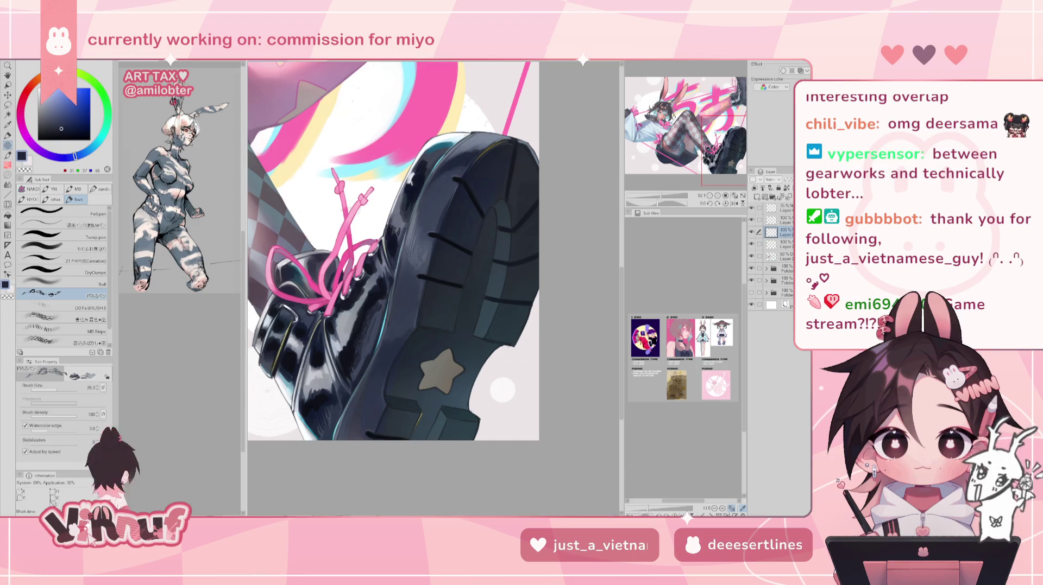
pyautogui.moveTo(391, 250)
pyautogui.mouseDown()
pyautogui.moveTo(407, 233)
pyautogui.moveTo(413, 244)
pyautogui.mouseUp()
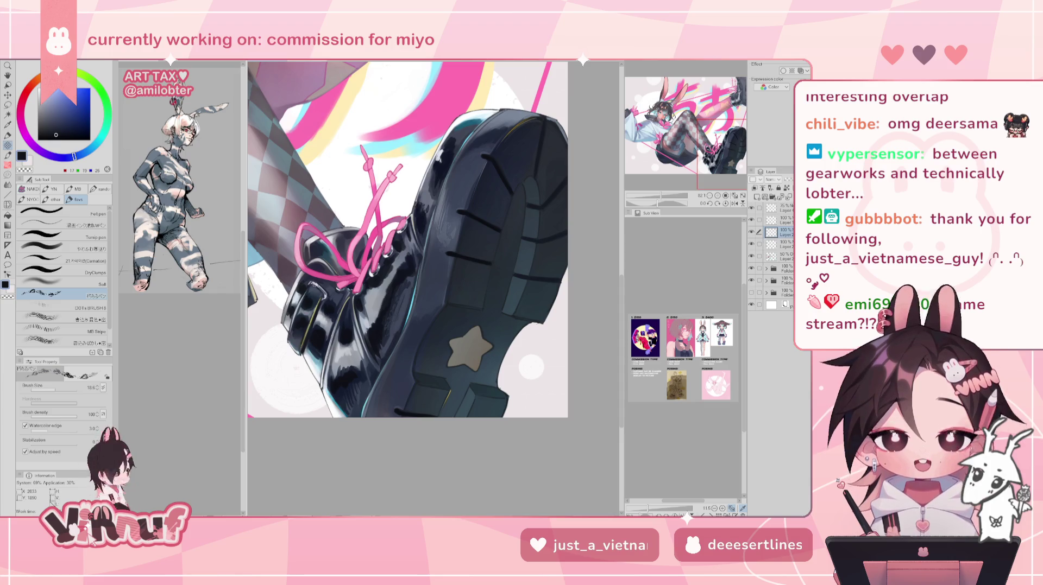
# Sample a dark blue-grey from the boot and raise the brush size to 37.
pyautogui.press('h')
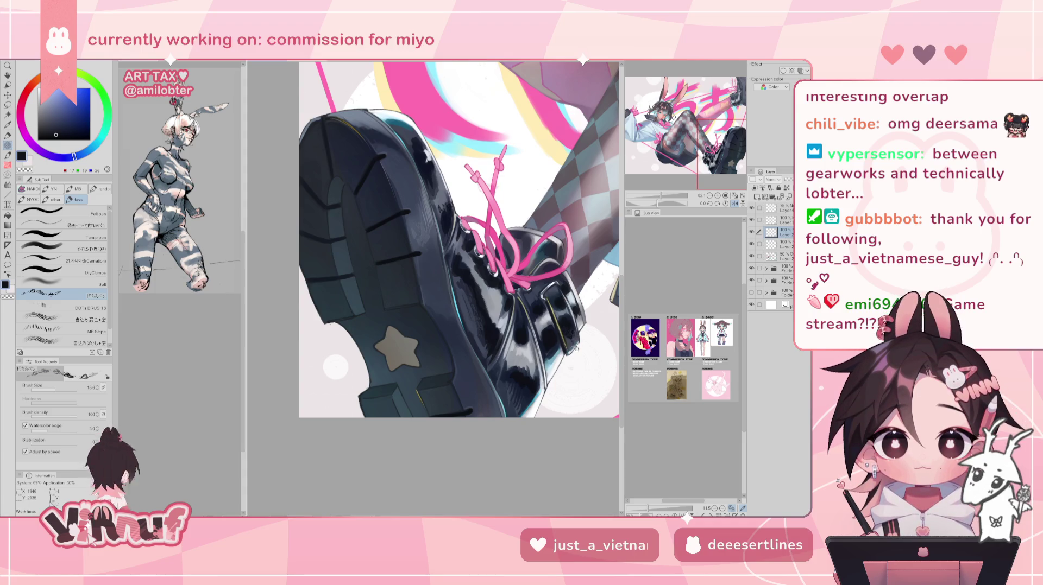
pyautogui.press('h')
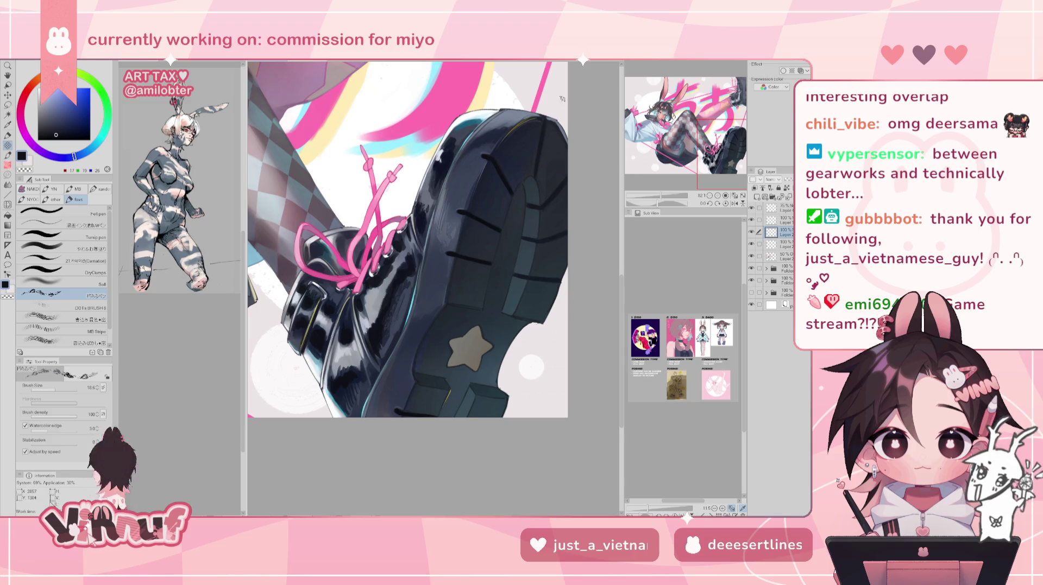
pyautogui.keyDown('alt'); pyautogui.click(551, 182); pyautogui.keyUp('alt')
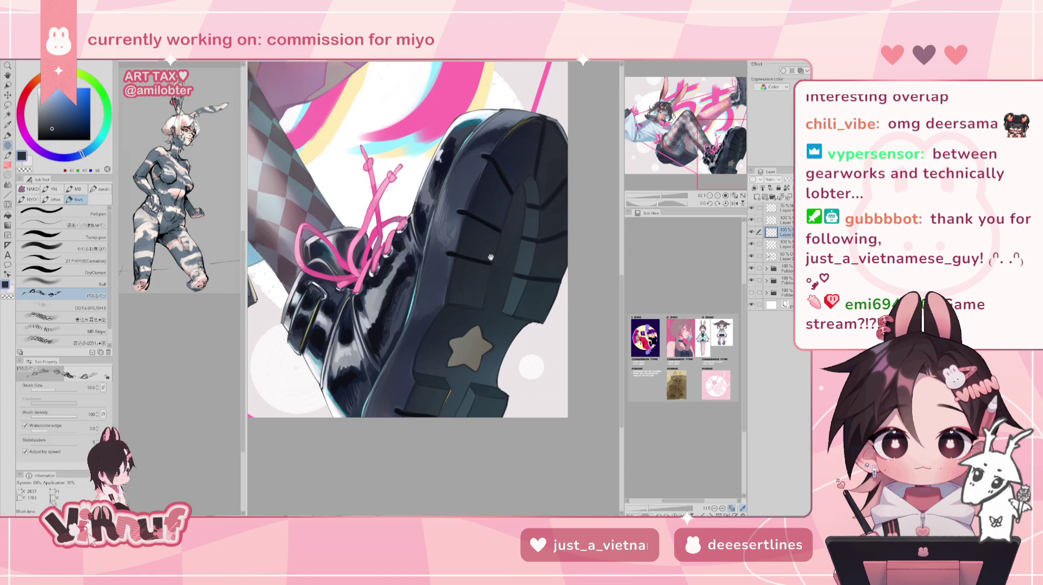
pyautogui.moveTo(487, 257); pyautogui.dragTo(436, 272)
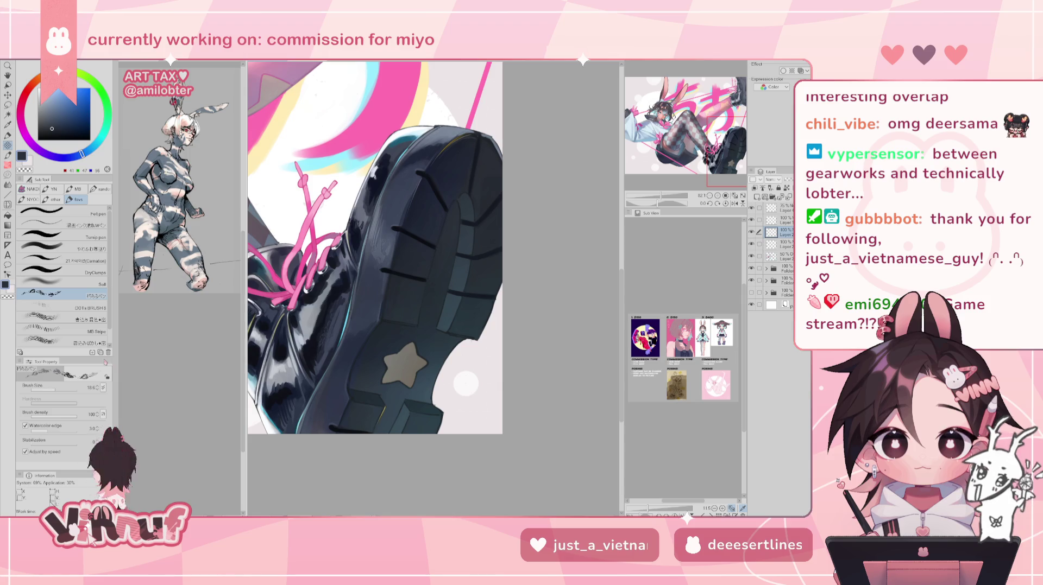
pyautogui.click(59, 390)
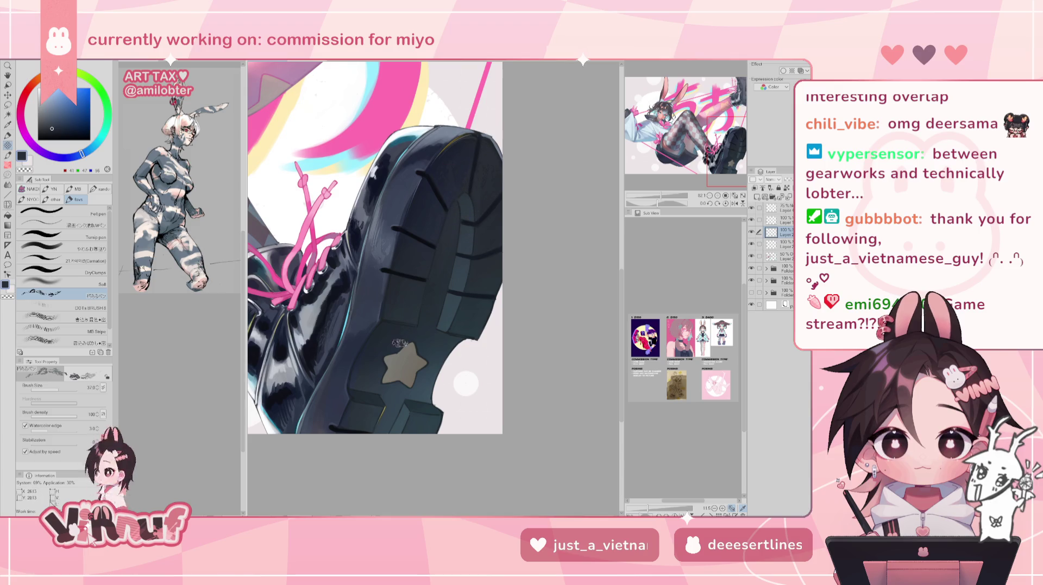
# Shade the boot sole with lighter blue-grey tones, mirroring the view to compare.
pyautogui.keyDown('alt'); pyautogui.click(359, 384); pyautogui.keyUp('alt')
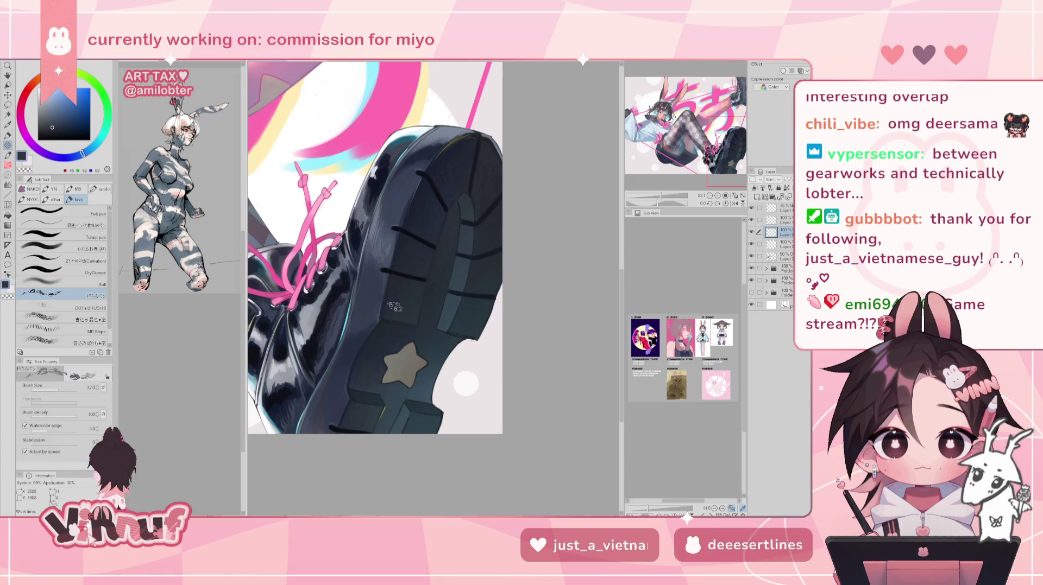
pyautogui.moveTo(394, 307); pyautogui.dragTo(528, 281)
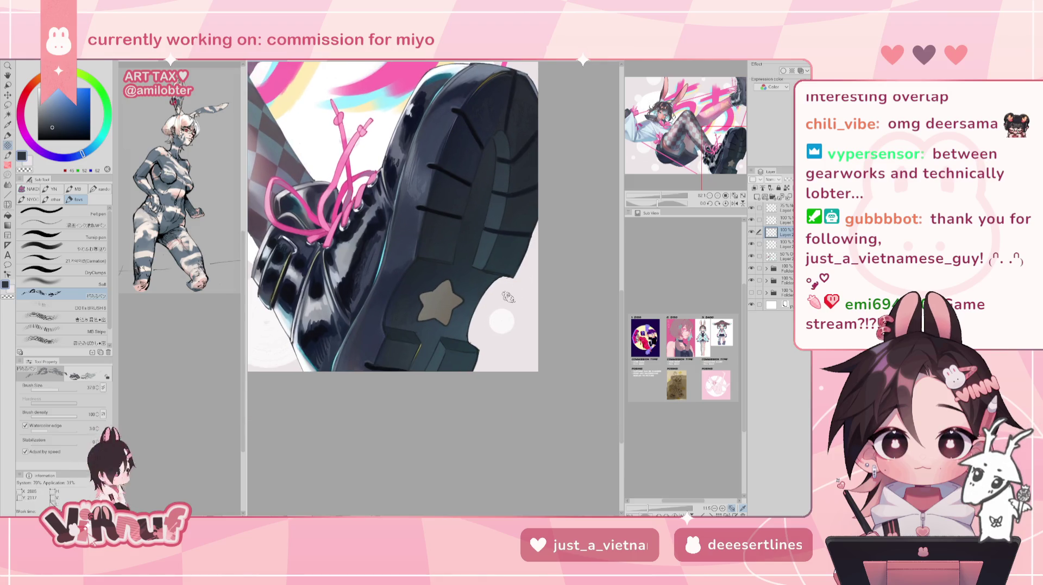
pyautogui.keyDown('alt'); pyautogui.click(357, 359); pyautogui.keyUp('alt')
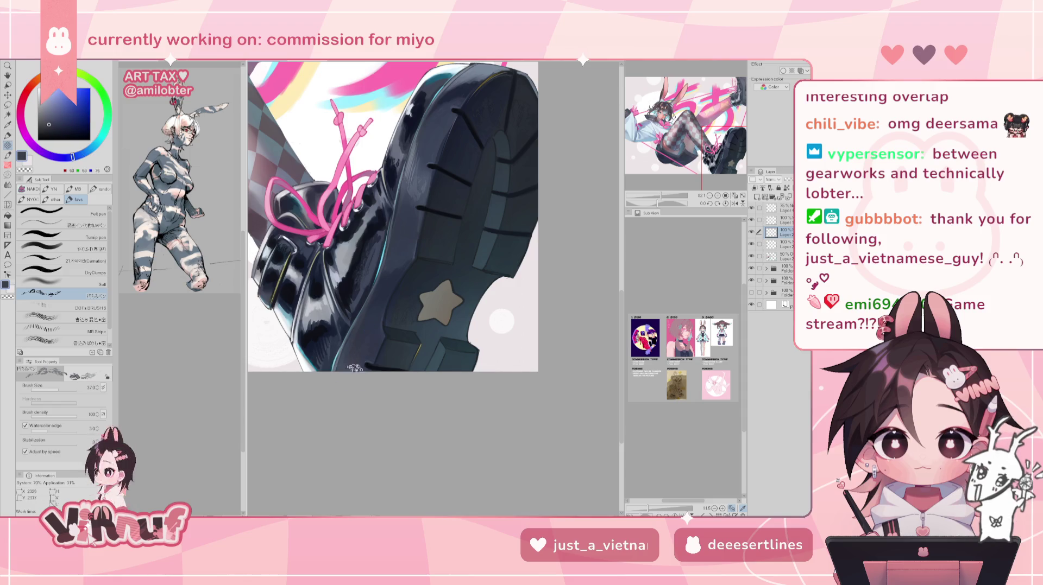
pyautogui.moveTo(370, 215)
pyautogui.mouseDown()
pyautogui.moveTo(436, 331)
pyautogui.moveTo(470, 281)
pyautogui.mouseUp()
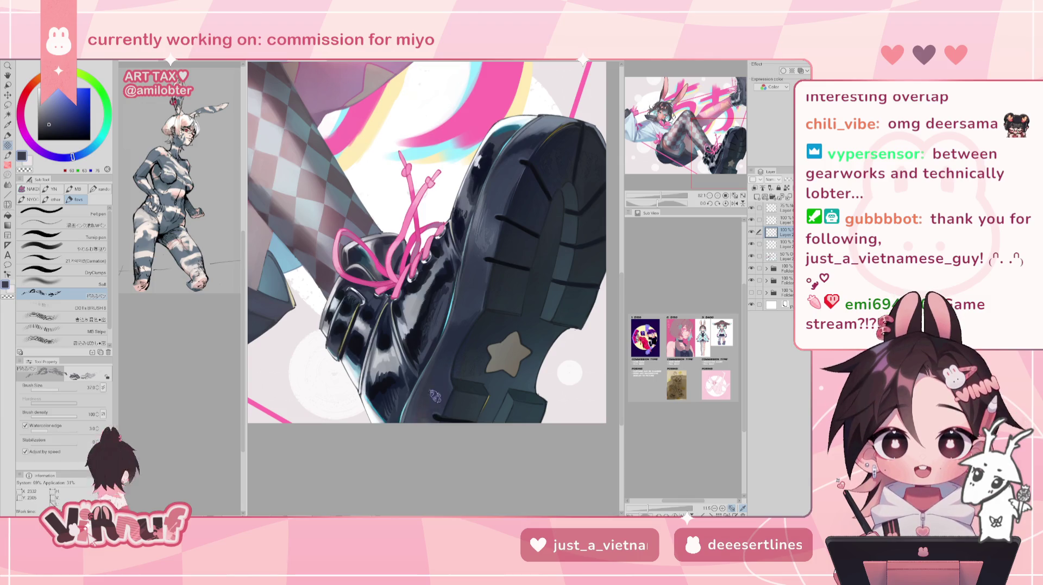
pyautogui.press('h')
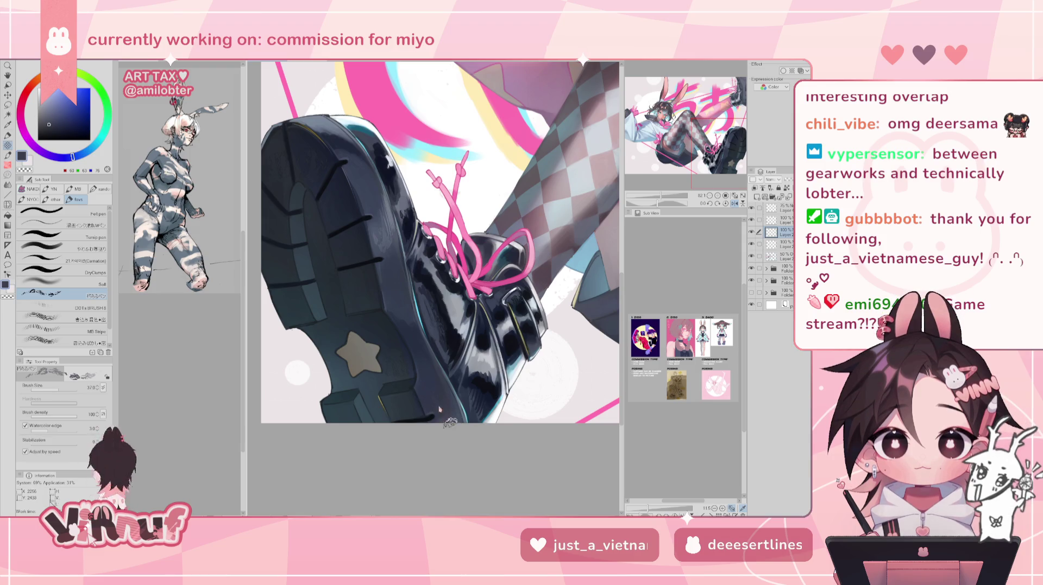
pyautogui.press('h')
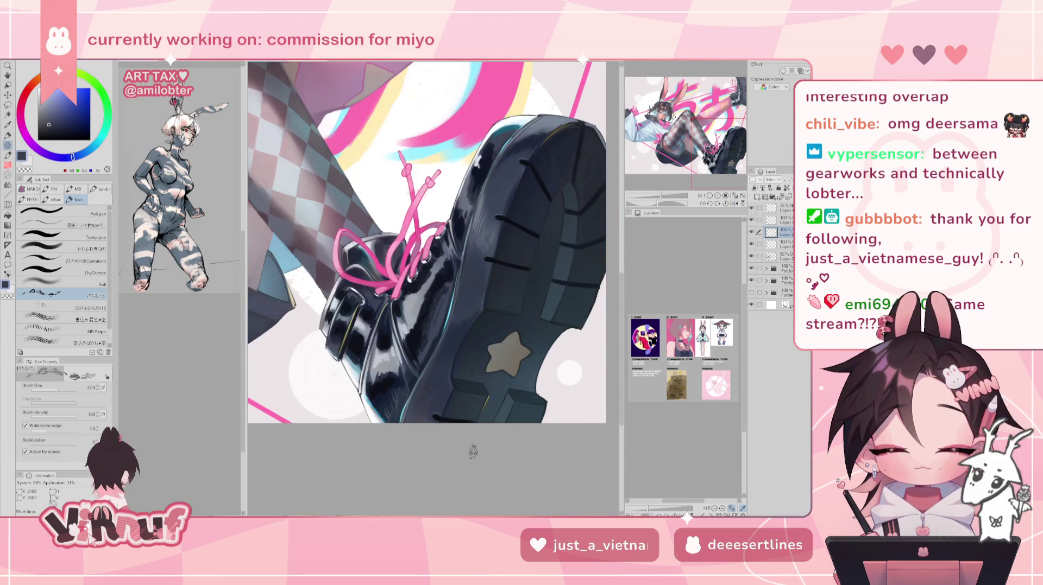
pyautogui.keyDown('alt'); pyautogui.click(383, 388); pyautogui.keyUp('alt')
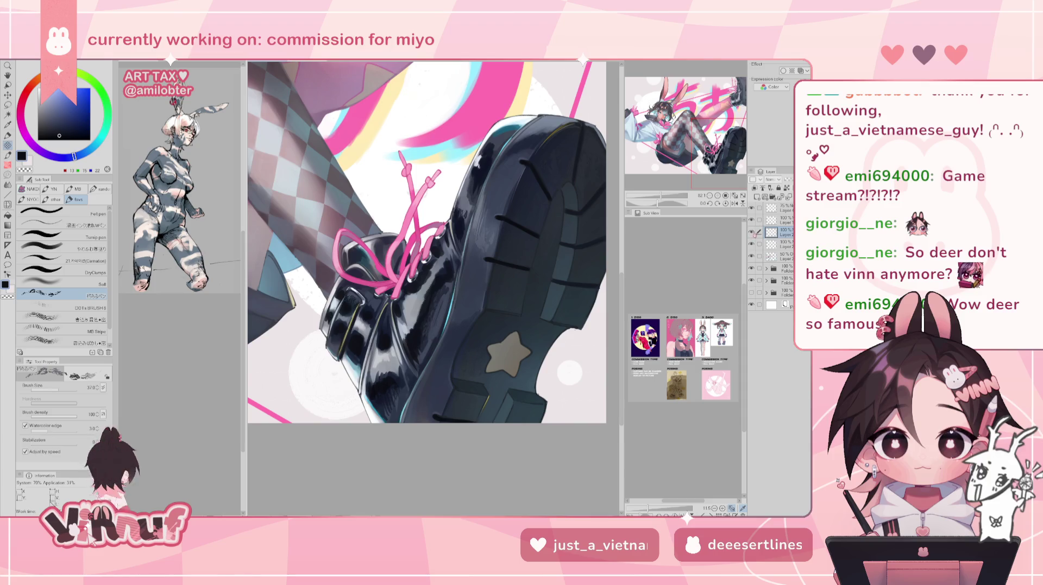
# Keep painting the boot's darkest leather areas in the sampled near-black.
pyautogui.scroll(-2, 700, 133)
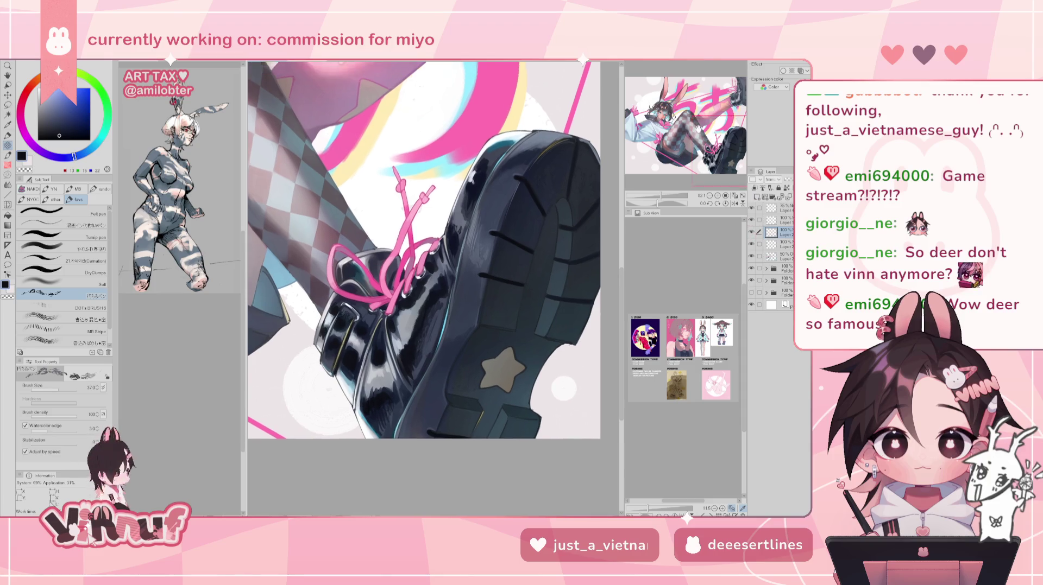
# Sample a mauve tone from the pink leg and mirror the view to check the legs.
pyautogui.moveTo(701, 133); pyautogui.dragTo(667, 108)
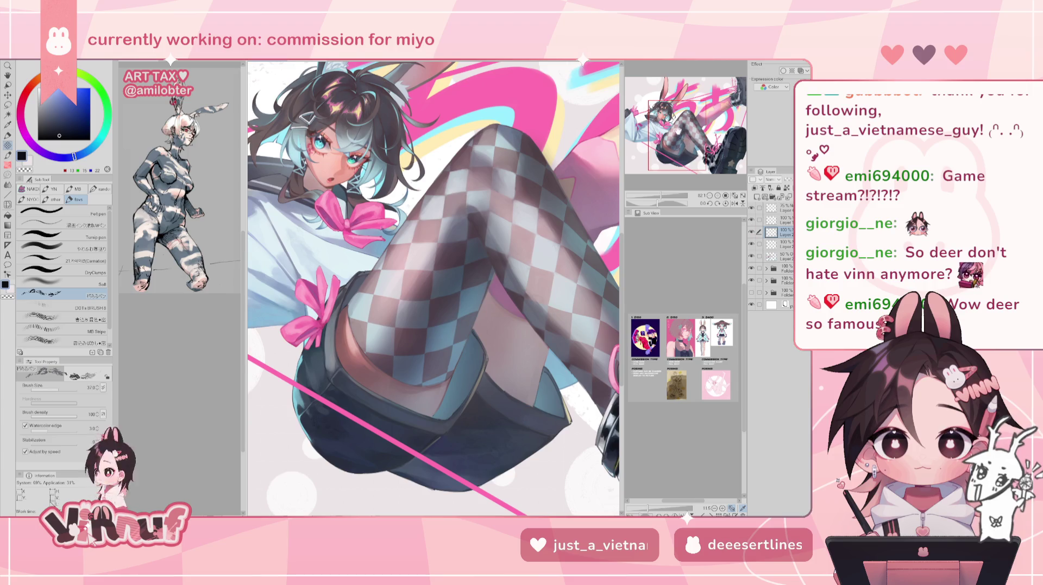
pyautogui.moveTo(679, 131); pyautogui.dragTo(706, 117)
pyautogui.keyDown('alt'); pyautogui.click(417, 265); pyautogui.keyUp('alt')
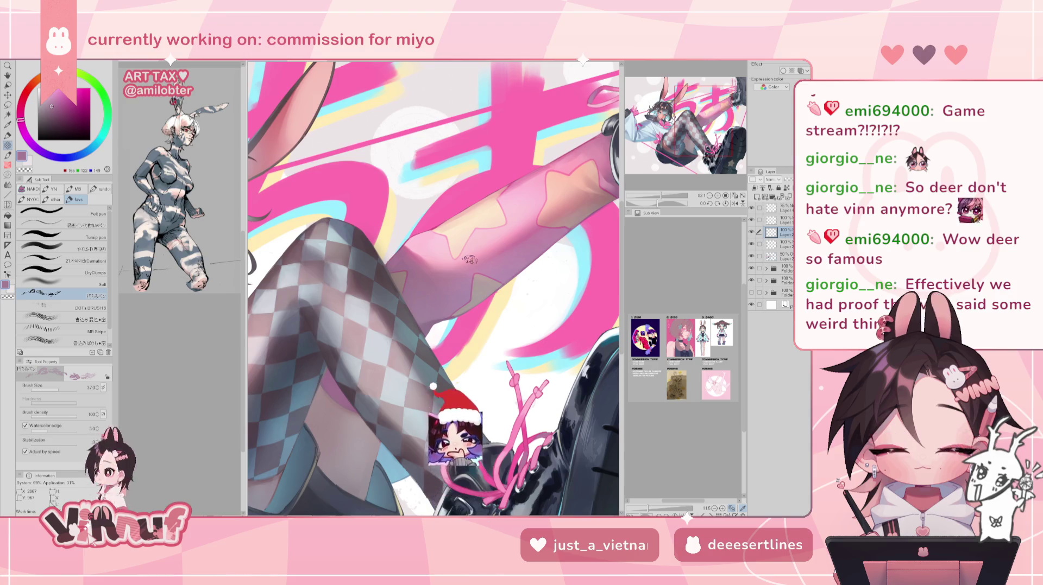
pyautogui.press('h')
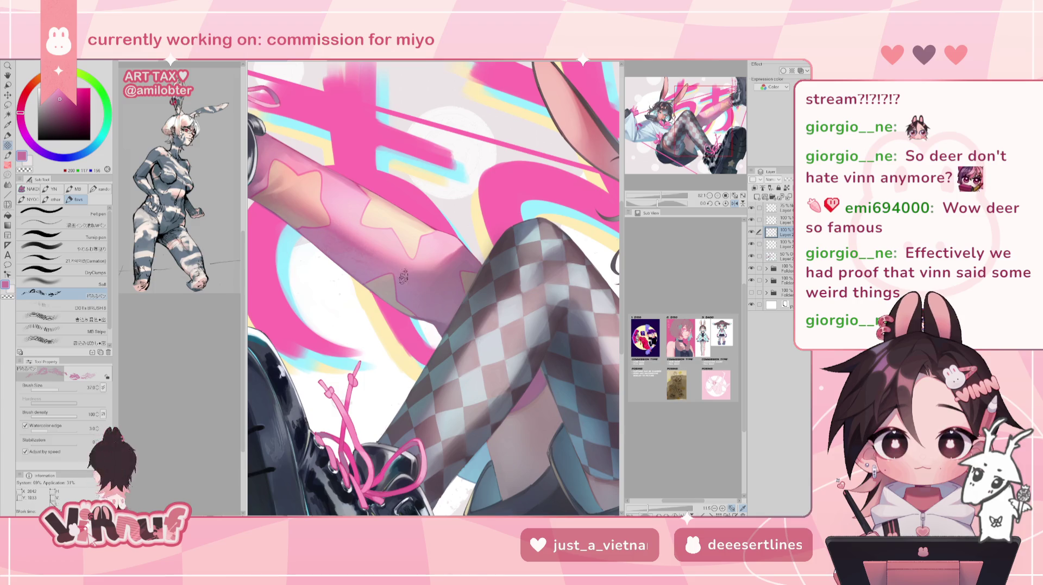
pyautogui.moveTo(356, 227); pyautogui.dragTo(401, 237)
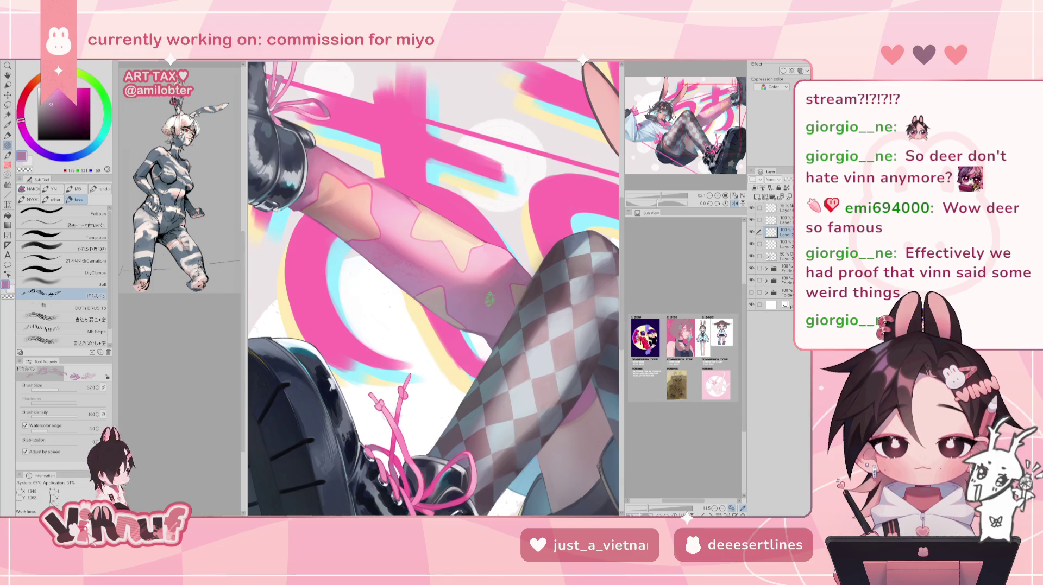
pyautogui.press('h')
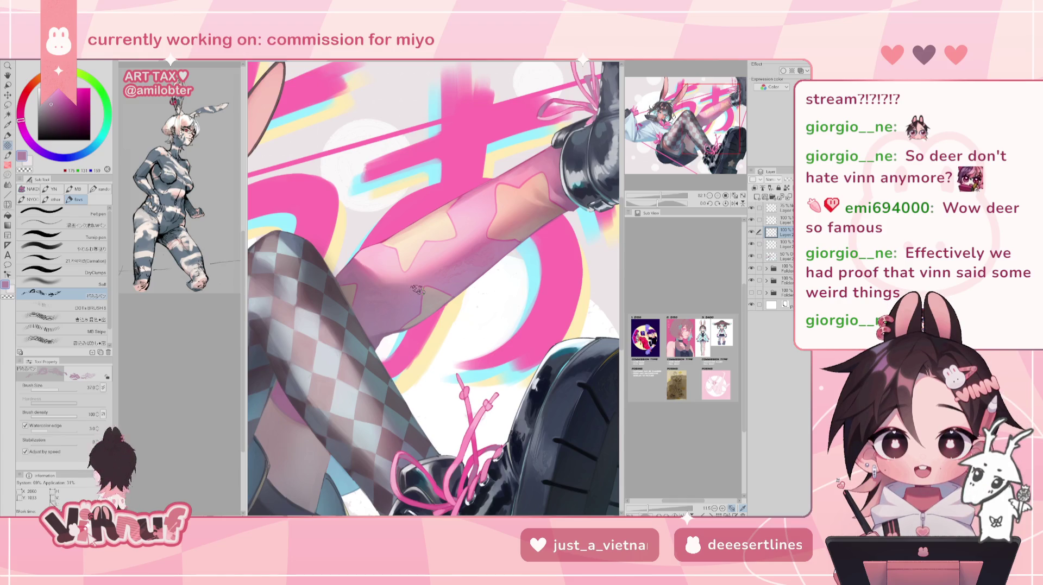
# Fit the whole illustration in view, sample a muted pink-brown and reduce the brush size.
pyautogui.hotkey('ctrl', '0')
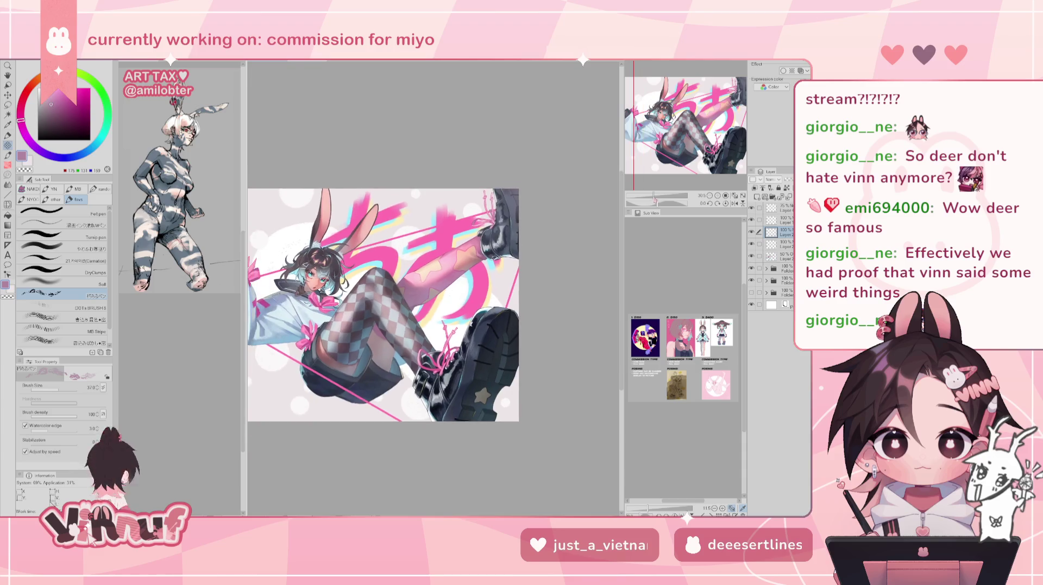
pyautogui.scroll(4, 383, 305)
pyautogui.scroll(1, 368, 203)
pyautogui.press('h')
pyautogui.keyDown('alt'); pyautogui.click(347, 227); pyautogui.keyUp('alt')
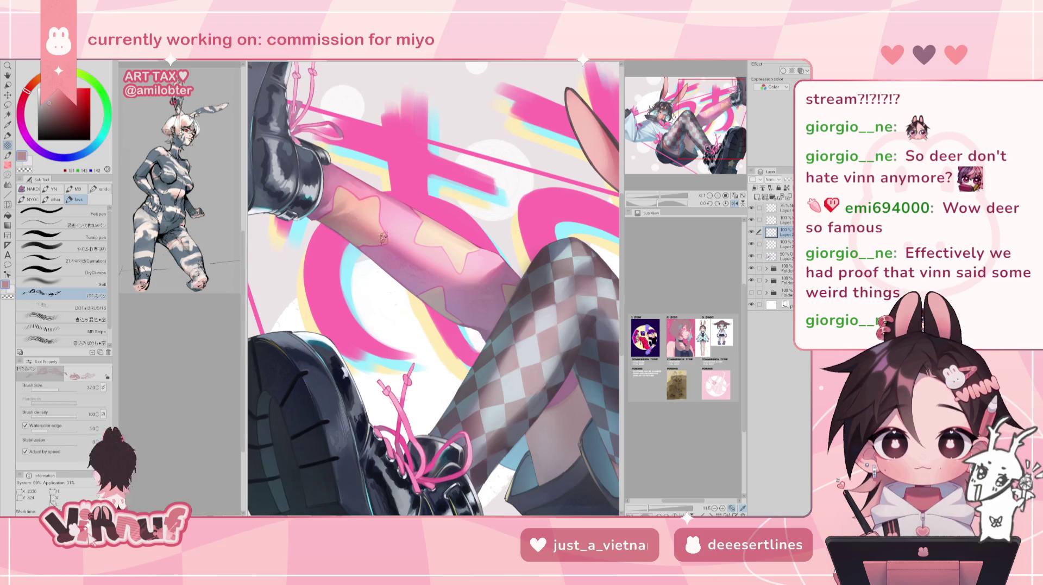
pyautogui.click(57, 389)
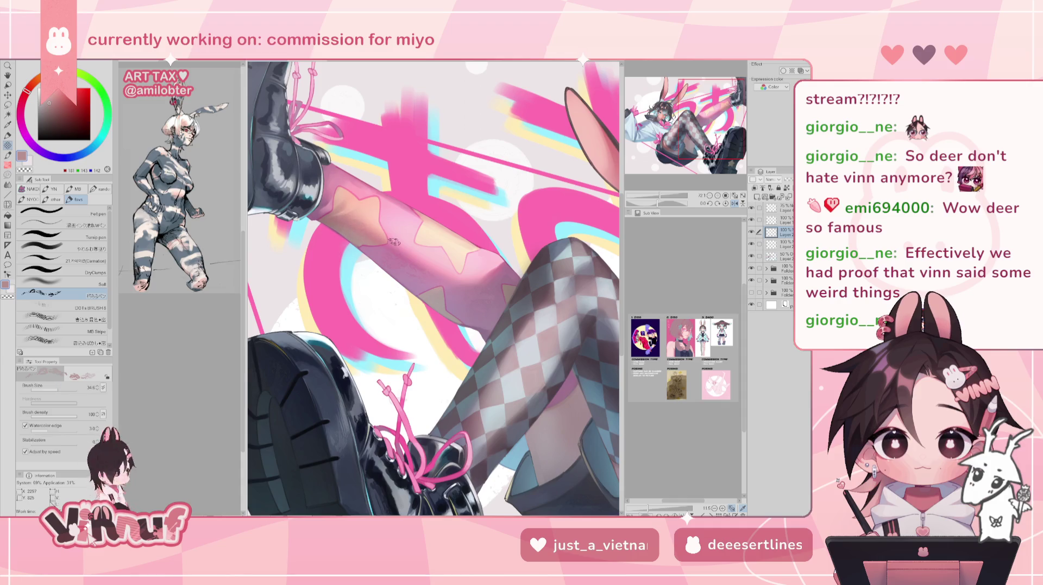
pyautogui.press('h')
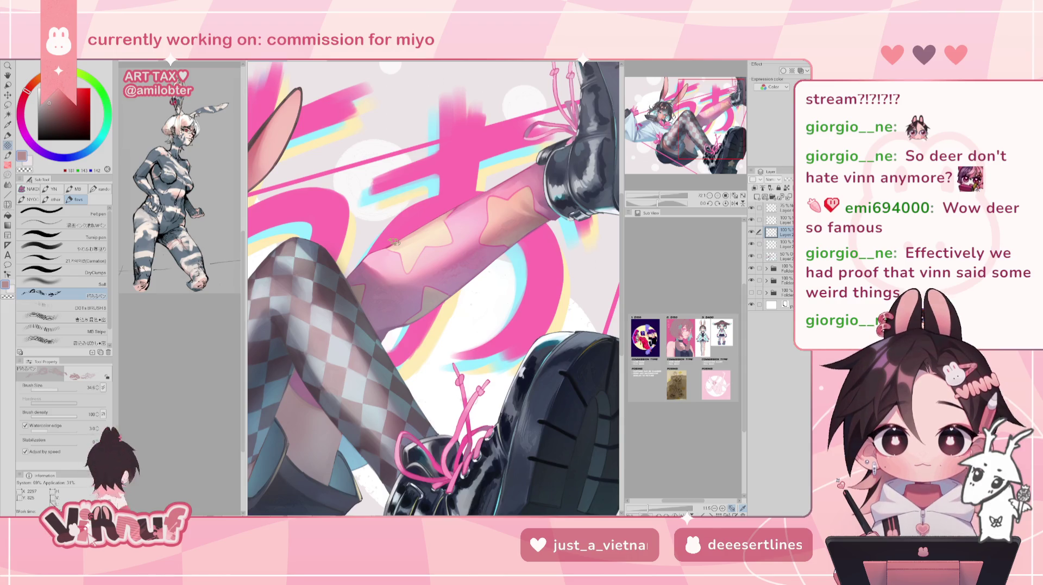
pyautogui.scroll(-2, 406, 299)
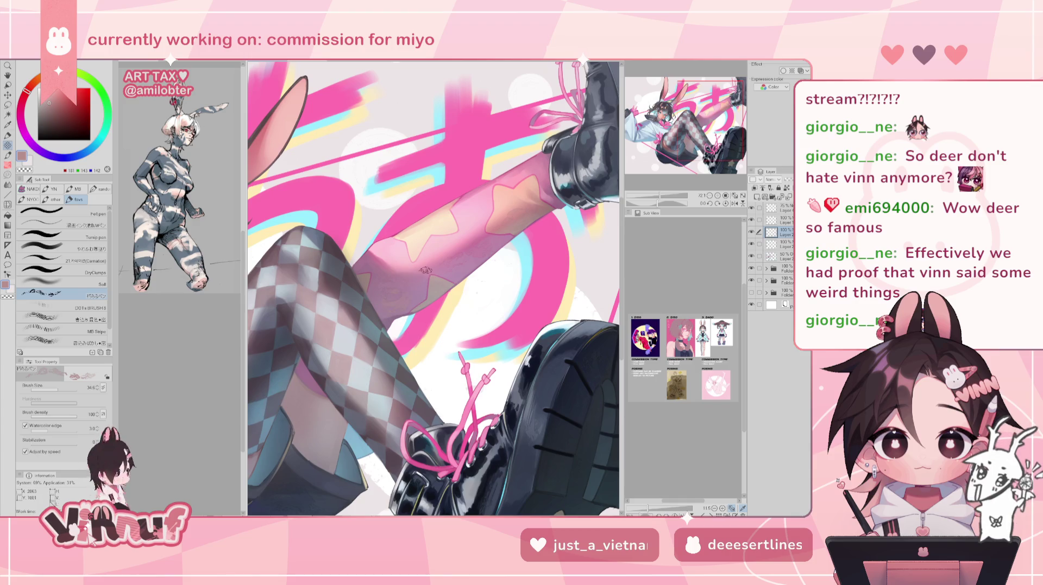
pyautogui.press('h')
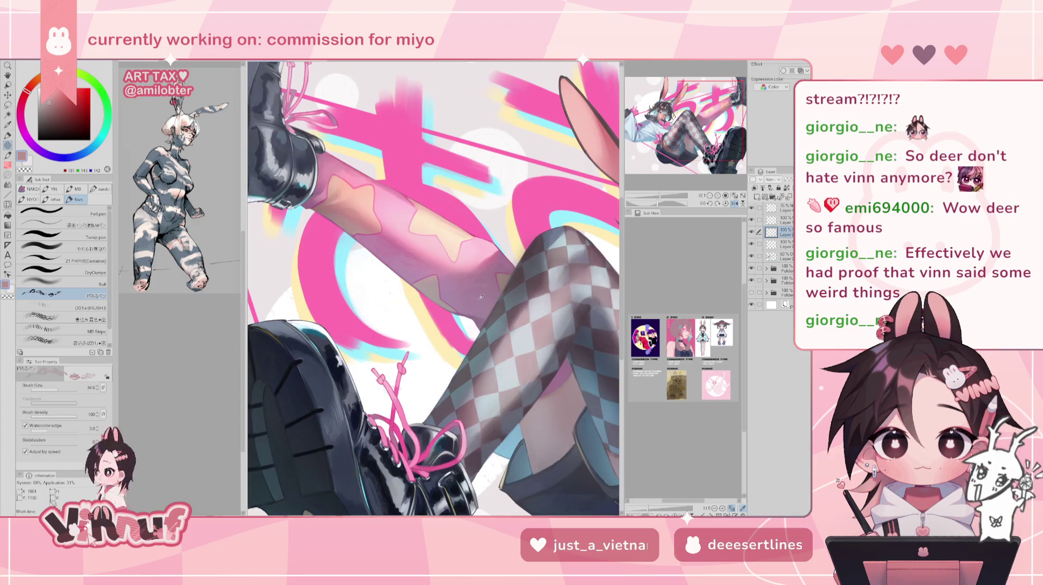
# Shade the shin with mauve and pink, shrinking the brush further for finer strokes.
pyautogui.keyDown('alt'); pyautogui.click(478, 310); pyautogui.keyUp('alt')
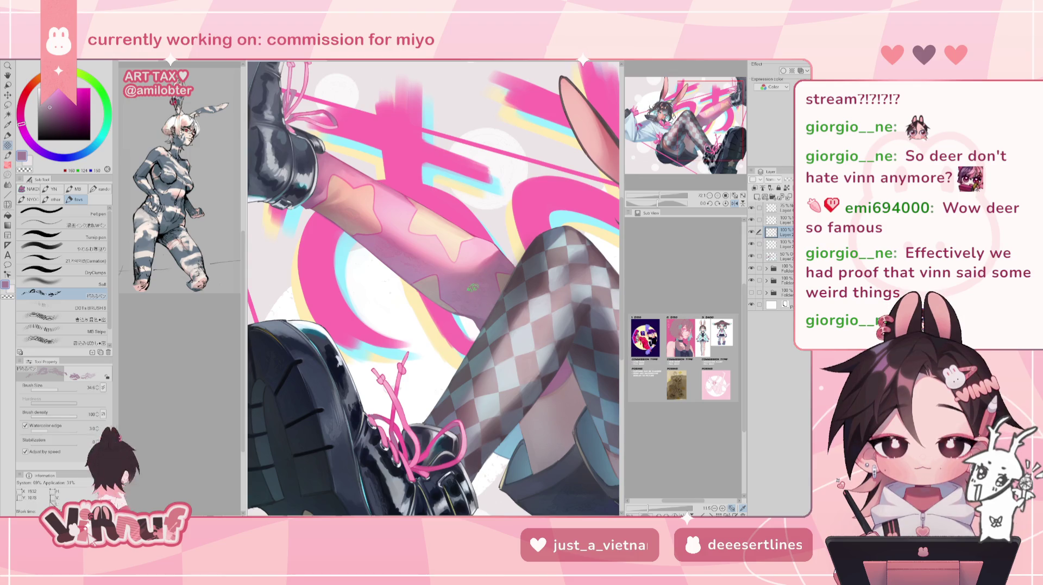
pyautogui.press('h')
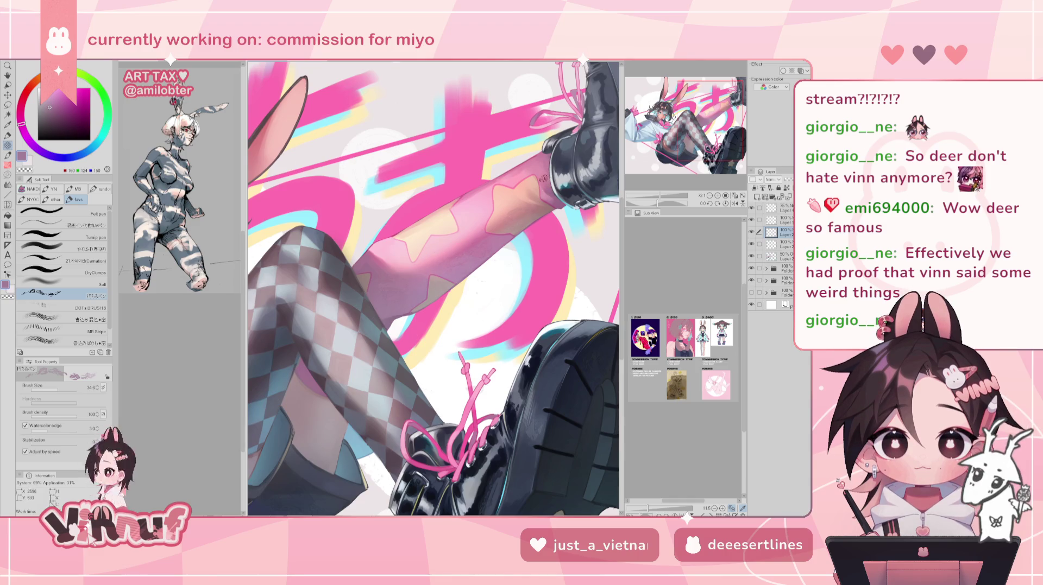
pyautogui.keyDown('alt'); pyautogui.click(528, 174); pyautogui.keyUp('alt')
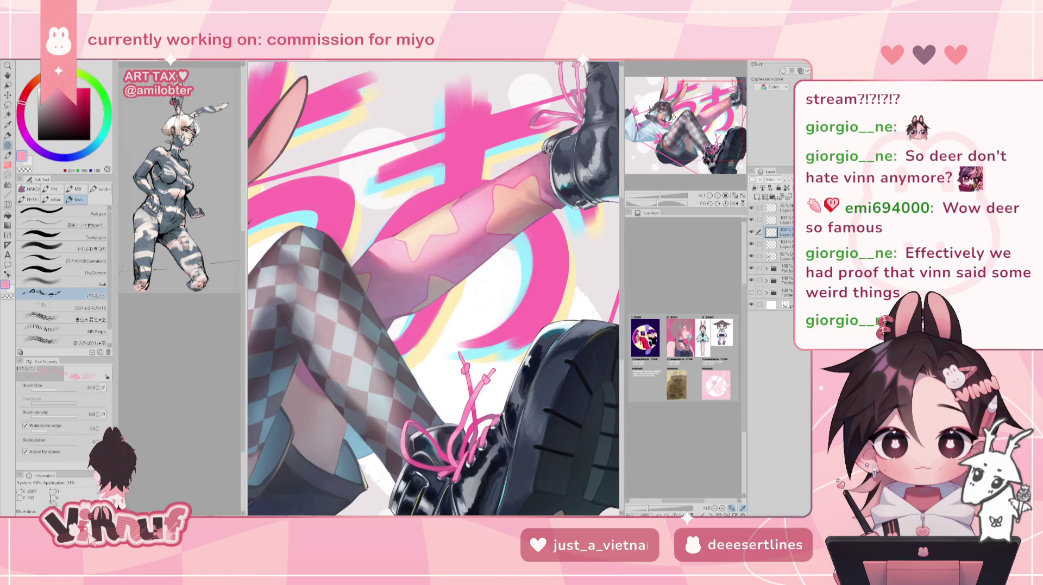
pyautogui.press('h')
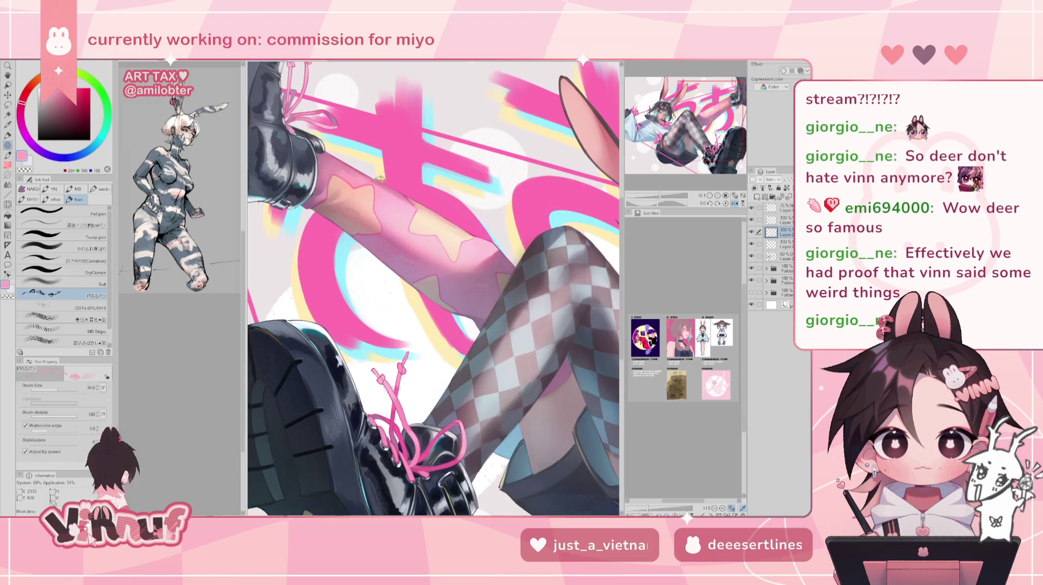
pyautogui.moveTo(379, 178); pyautogui.dragTo(346, 172)
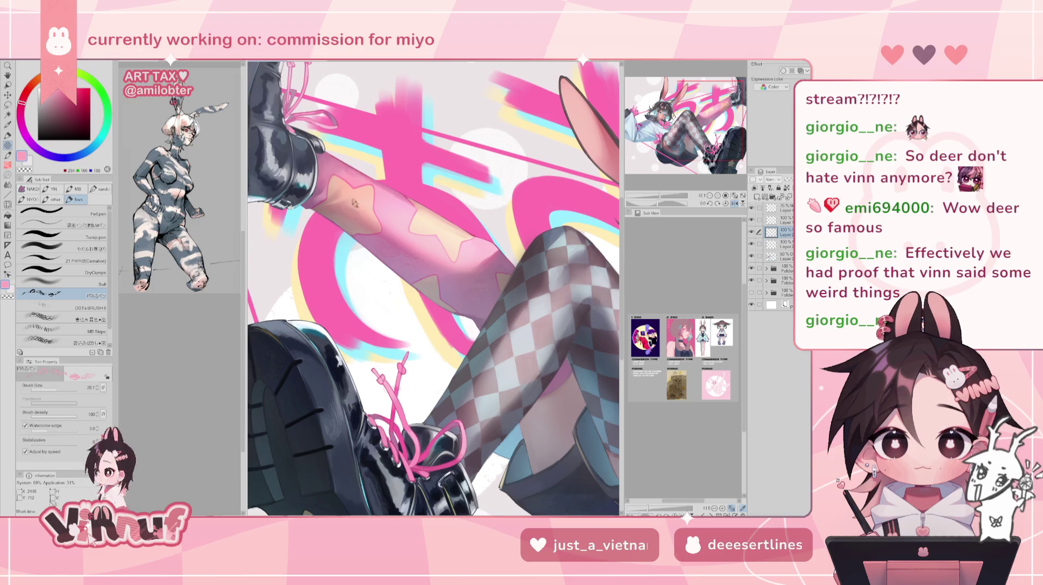
pyautogui.click(57, 390)
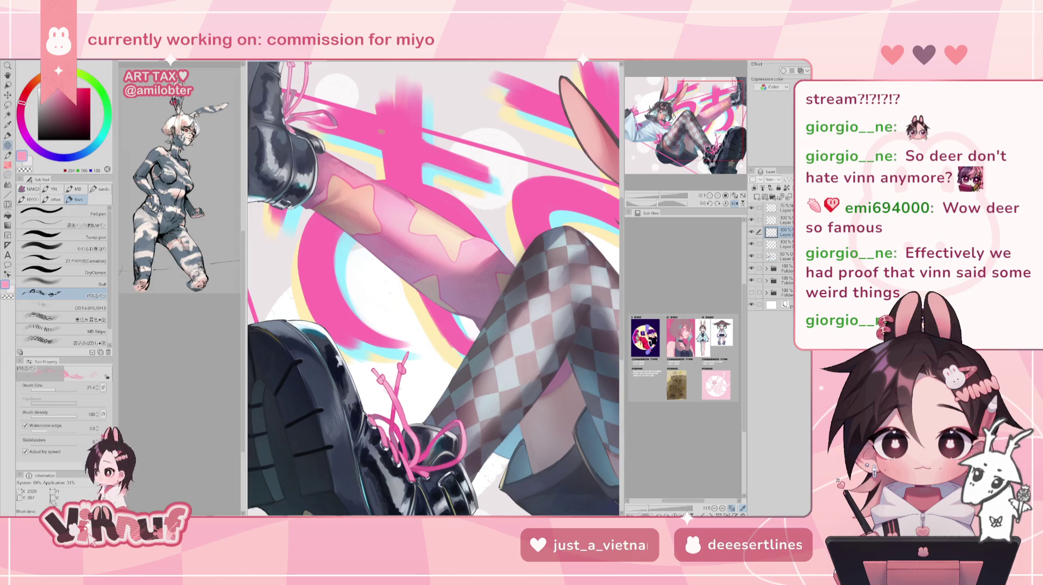
# Refine the shin's pink shading, flipping the canvas back and forth to compare.
pyautogui.press('h')
pyautogui.hotkey('ctrl', '0')
pyautogui.scroll(3, 433, 288)
pyautogui.scroll(1, 433, 288)
pyautogui.press('h')
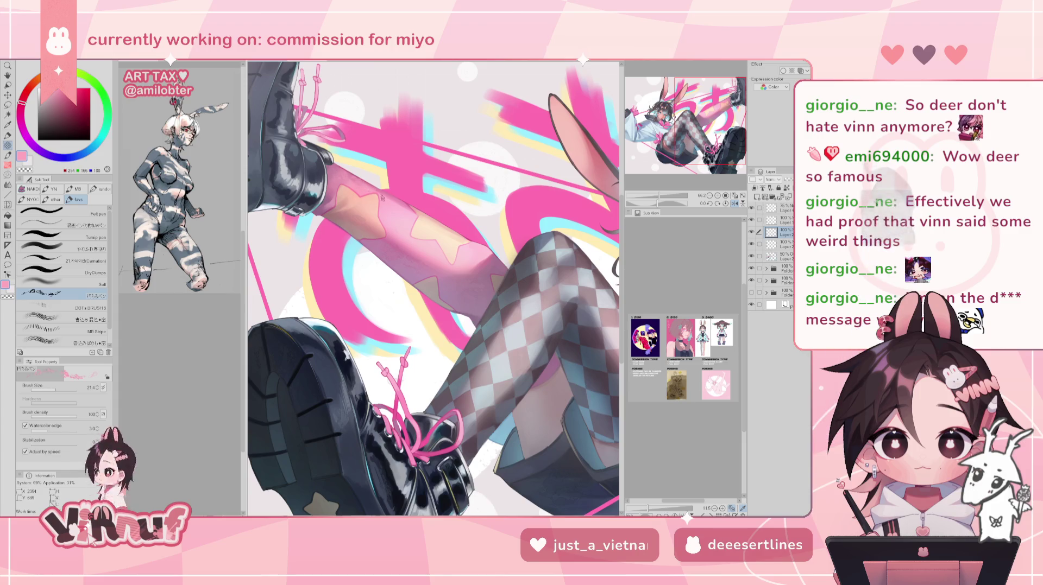
pyautogui.press('h')
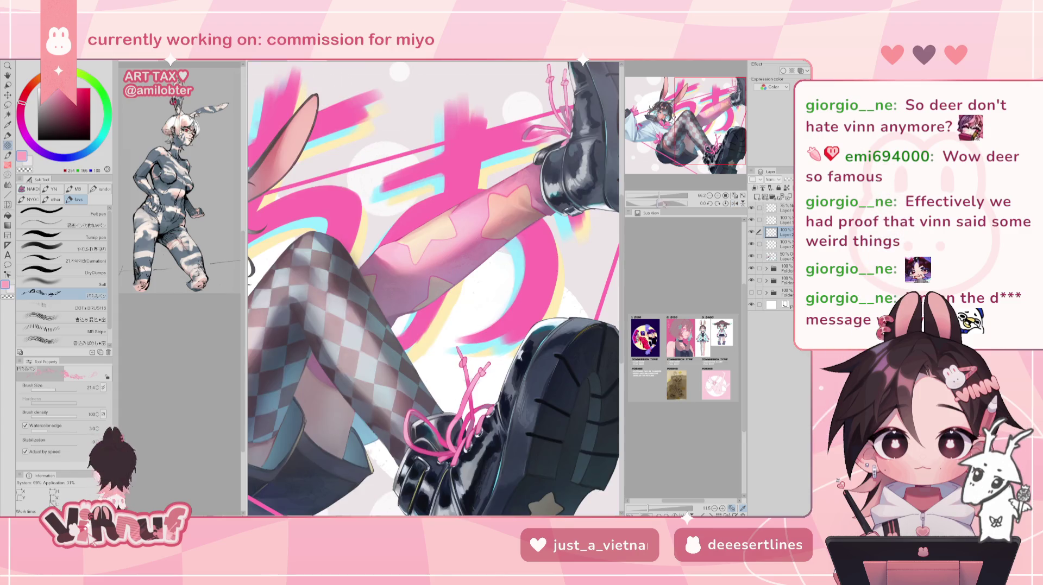
pyautogui.moveTo(646, 197); pyautogui.dragTo(661, 197)
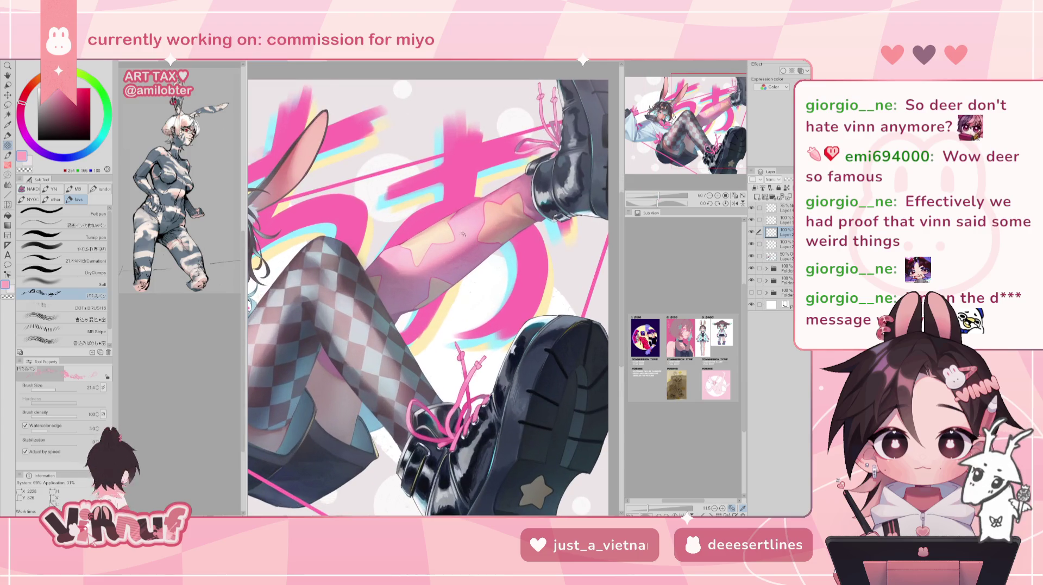
pyautogui.press('h')
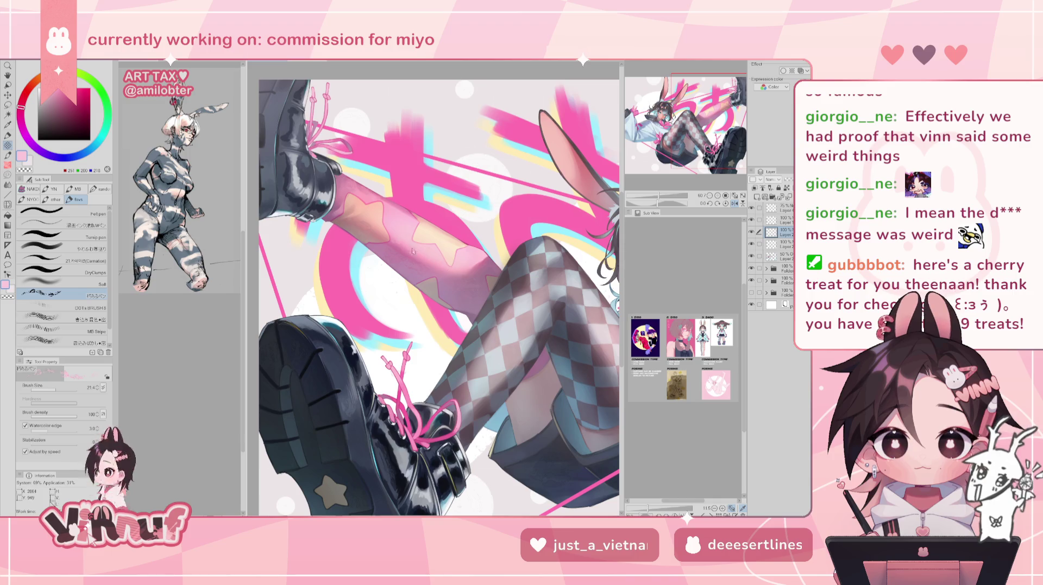
pyautogui.press('h')
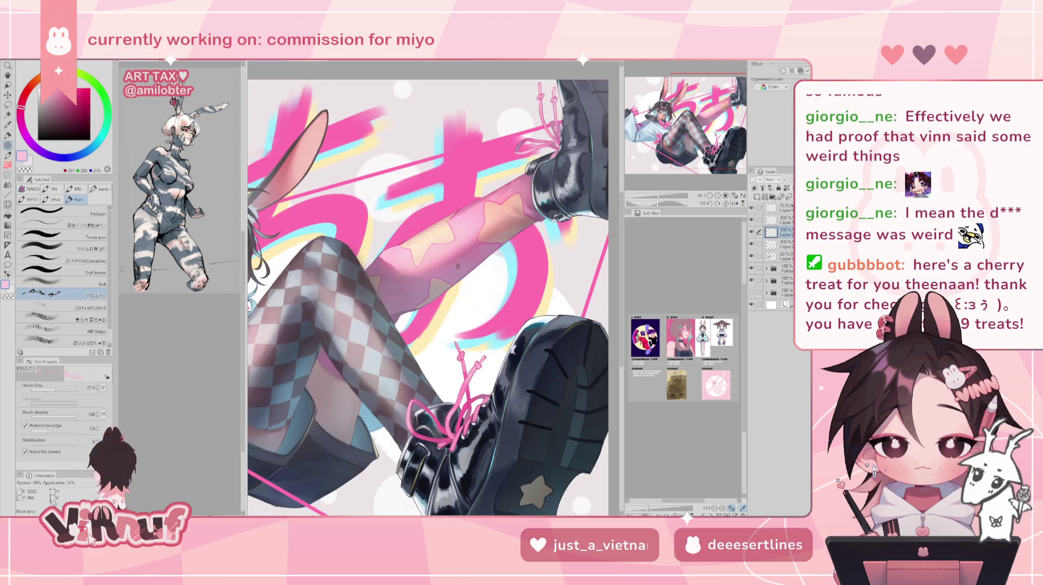
pyautogui.scroll(-3, 457, 266)
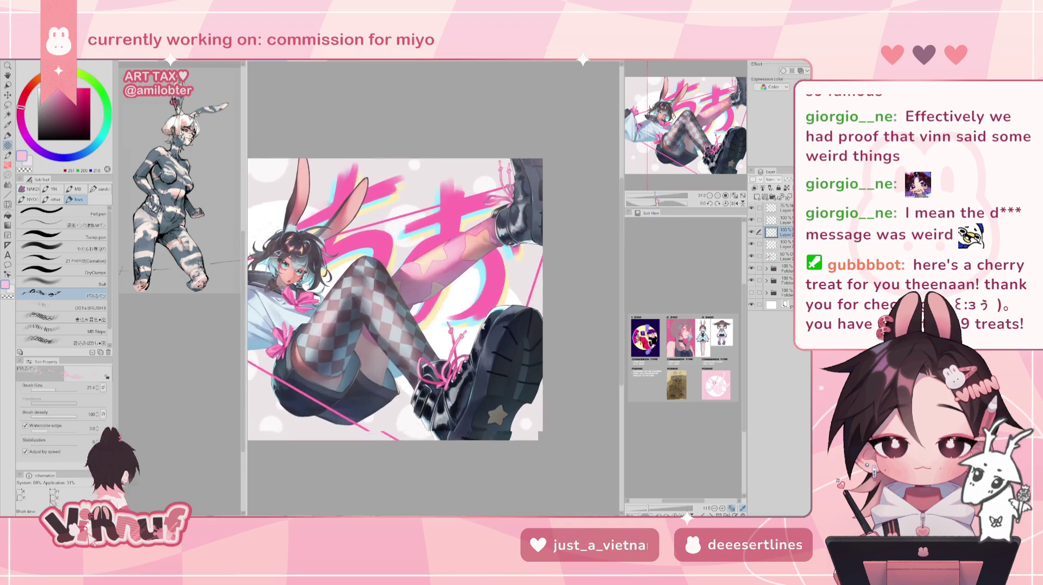
# Sample navy and greyish purple from the upper boot and paint over its edges.
pyautogui.scroll(3, 439, 290)
pyautogui.moveTo(434, 272); pyautogui.dragTo(377, 325)
pyautogui.keyDown('alt'); pyautogui.click(503, 250); pyautogui.keyUp('alt')
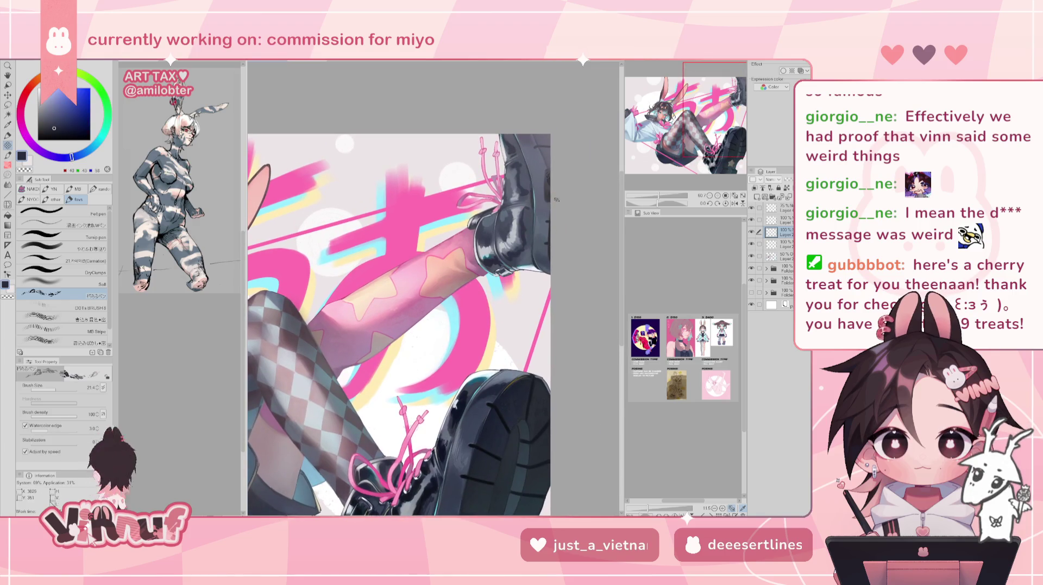
pyautogui.keyDown('alt'); pyautogui.click(549, 184); pyautogui.keyUp('alt')
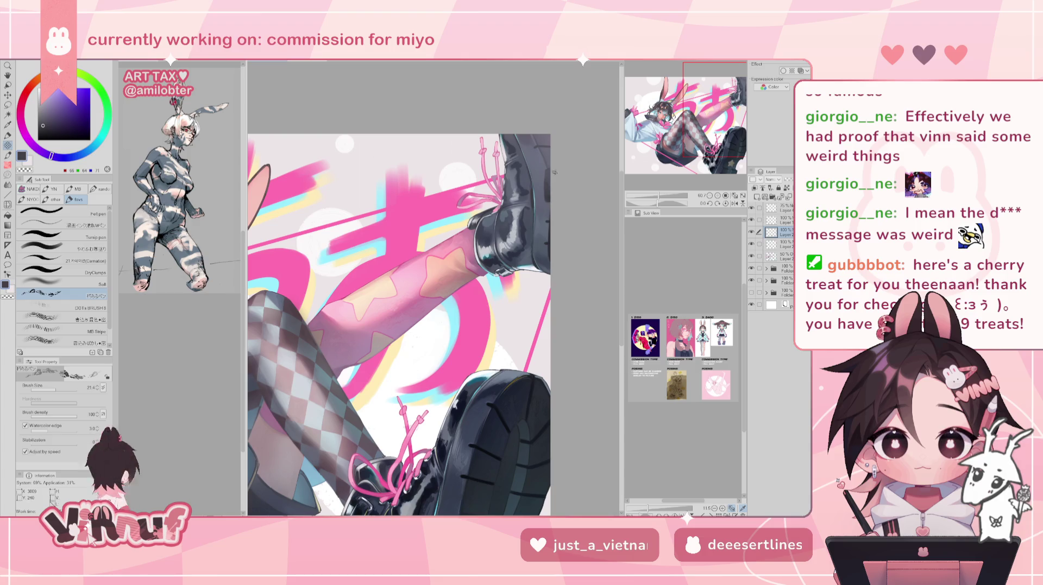
pyautogui.scroll(-3, 577, 162)
pyautogui.scroll(1, 577, 162)
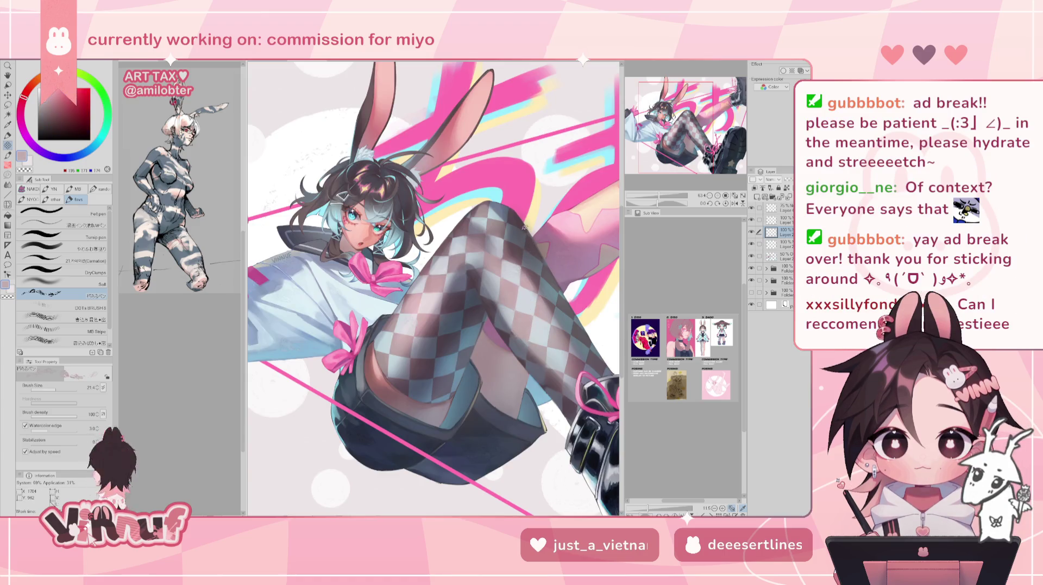
# Rotate the view, sample the light sleeve blue and pick a darker blue for shadows.
pyautogui.press('-')
pyautogui.keyDown('alt'); pyautogui.click(416, 297); pyautogui.keyUp('alt')
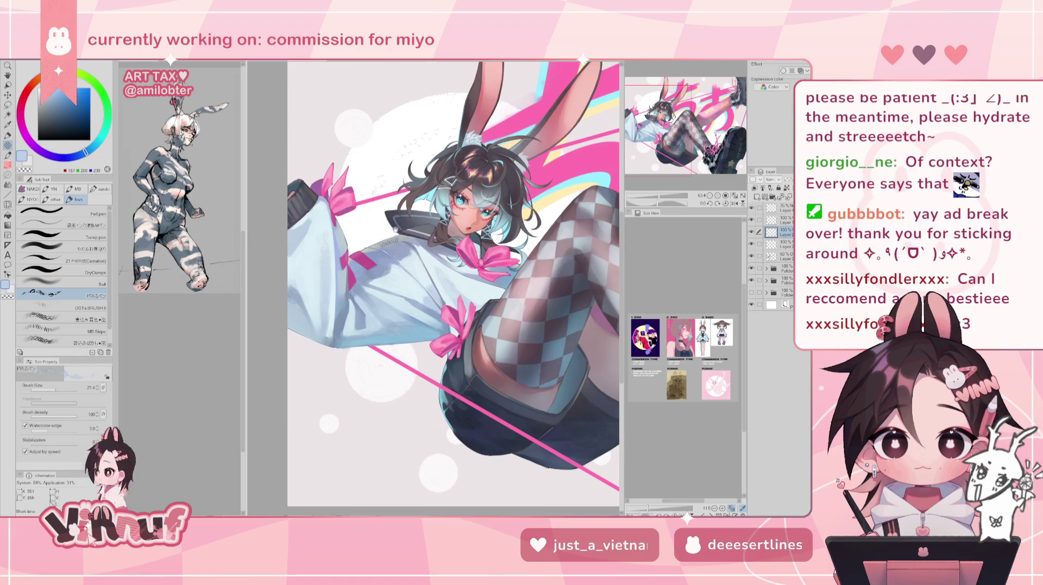
pyautogui.press('-')
pyautogui.keyDown('alt'); pyautogui.click(399, 308); pyautogui.keyUp('alt')
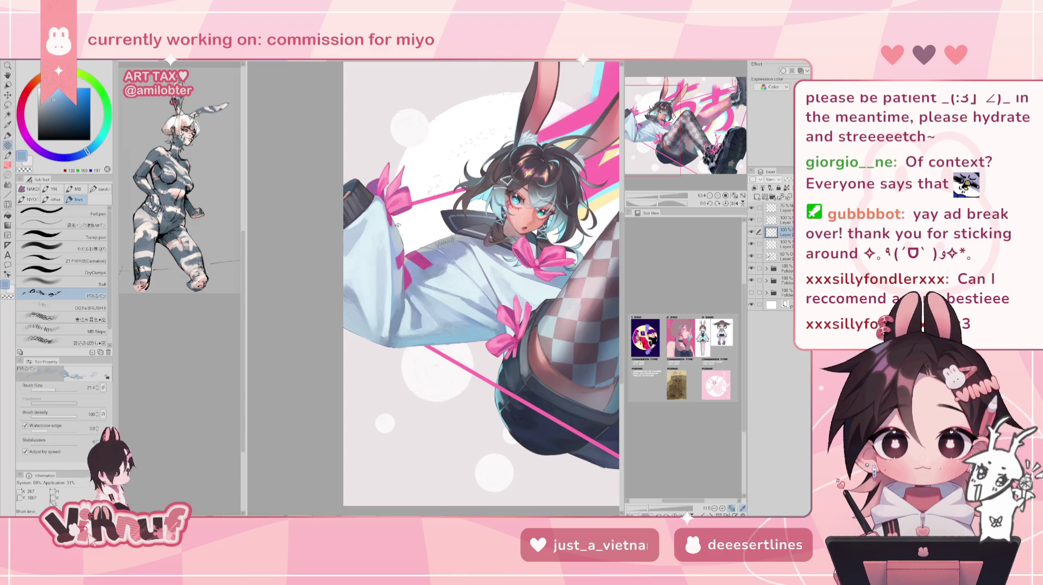
pyautogui.press('h')
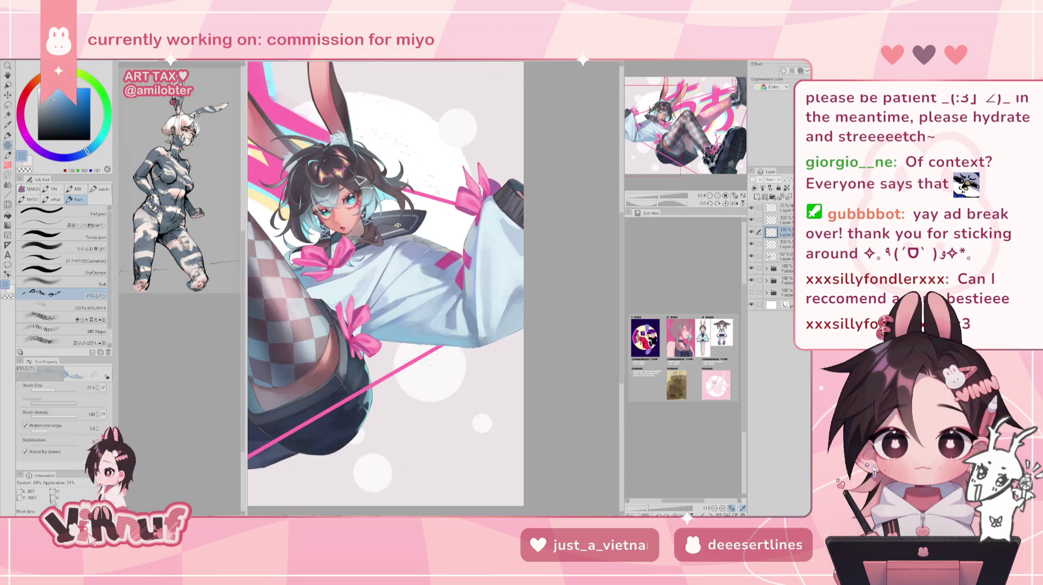
# Fine-tune the shadow blue, enlarge the brush slightly and shade the sleeve folds.
pyautogui.keyDown('alt'); pyautogui.click(446, 326); pyautogui.keyUp('alt')
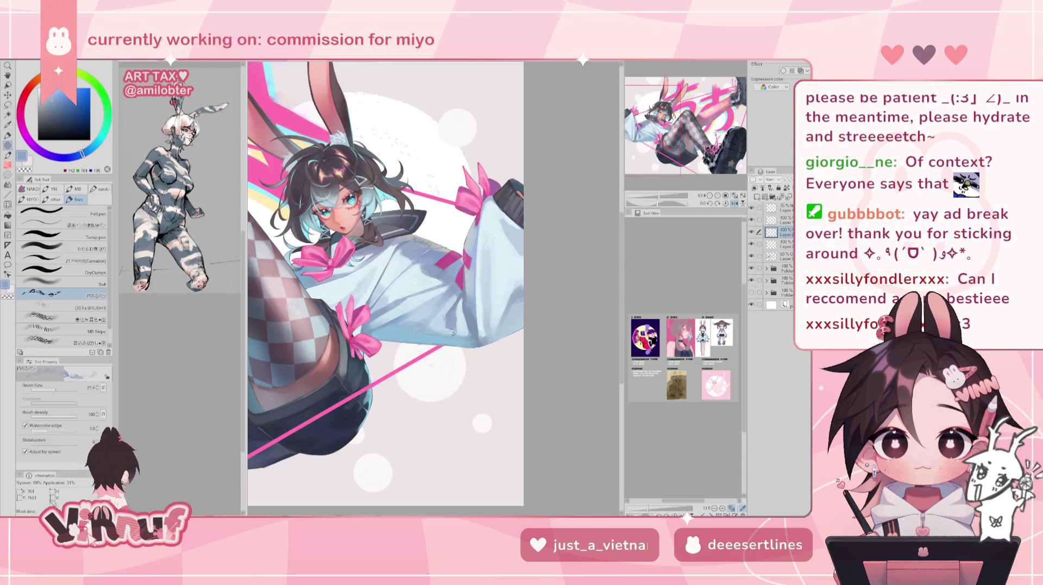
pyautogui.press('h')
pyautogui.keyDown('alt'); pyautogui.click(395, 315); pyautogui.keyUp('alt')
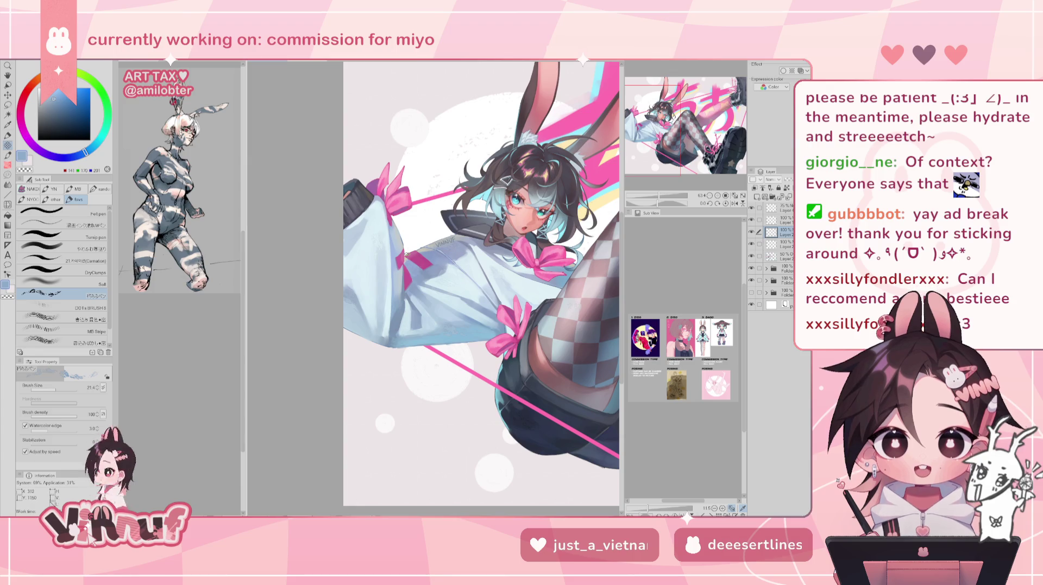
pyautogui.moveTo(55, 390); pyautogui.dragTo(57, 390)
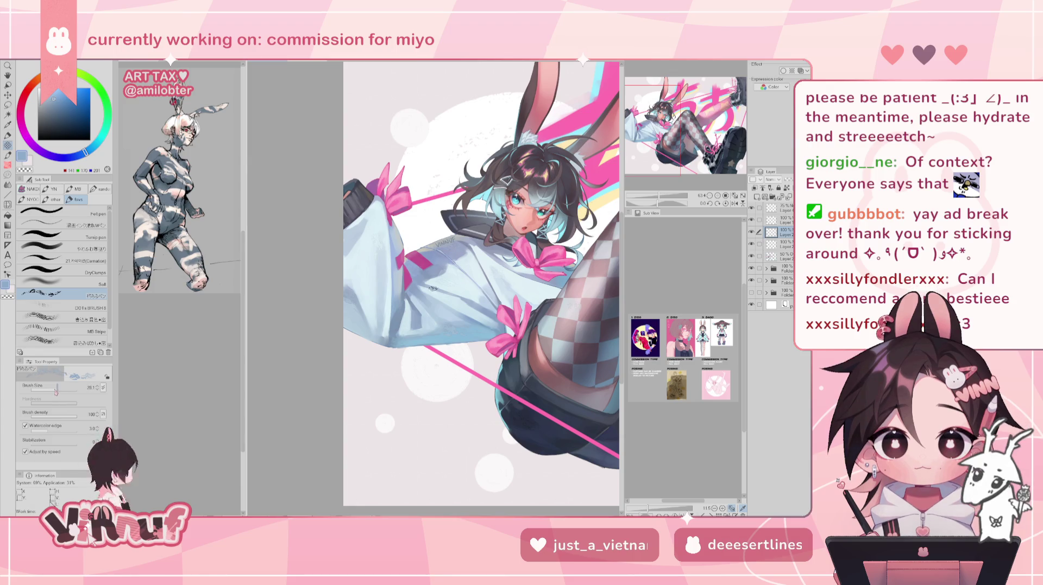
pyautogui.keyDown('alt'); pyautogui.click(399, 306); pyautogui.keyUp('alt')
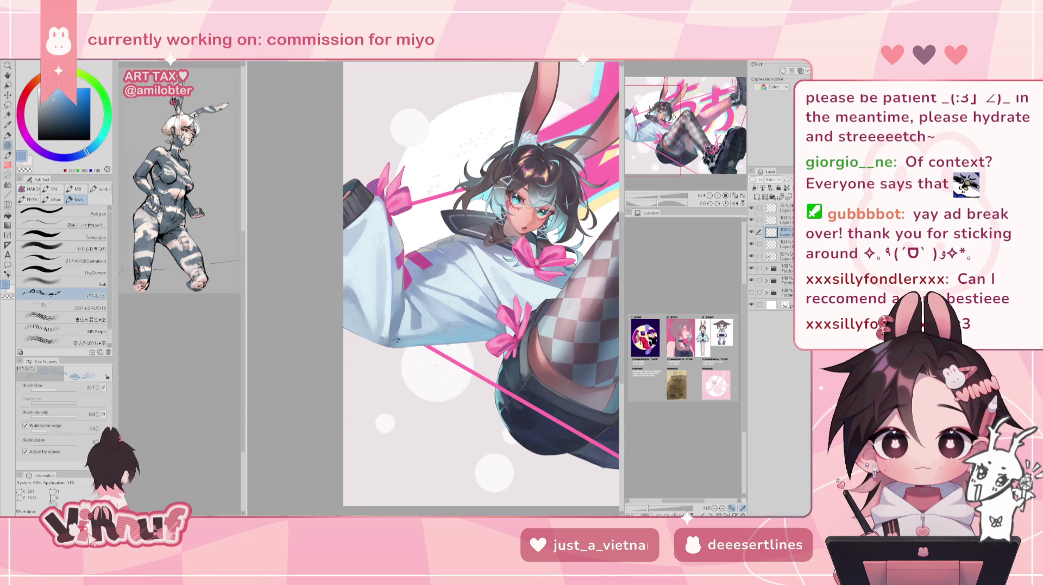
pyautogui.keyDown('alt'); pyautogui.click(395, 308); pyautogui.keyUp('alt')
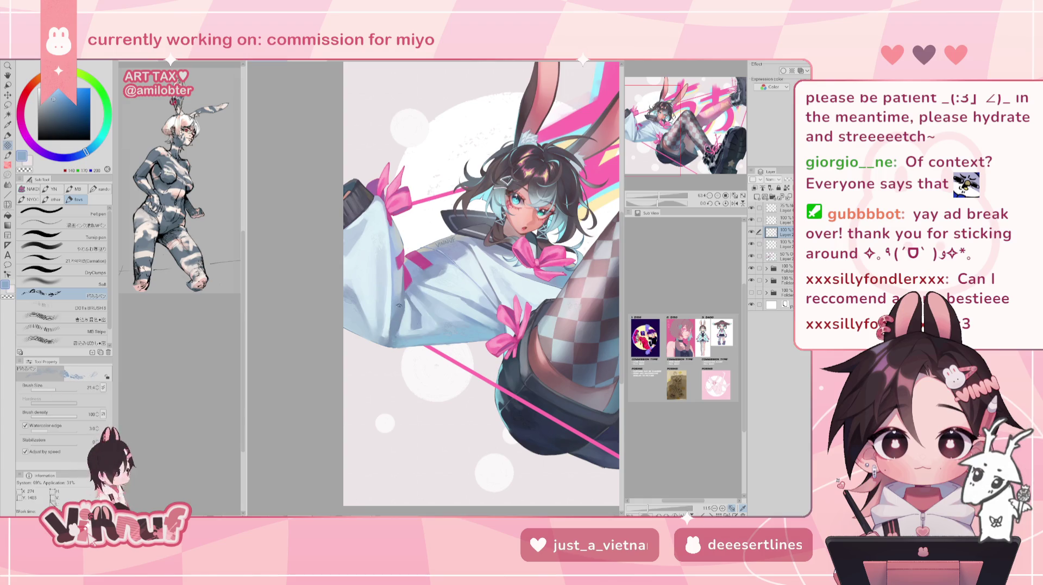
pyautogui.press('h')
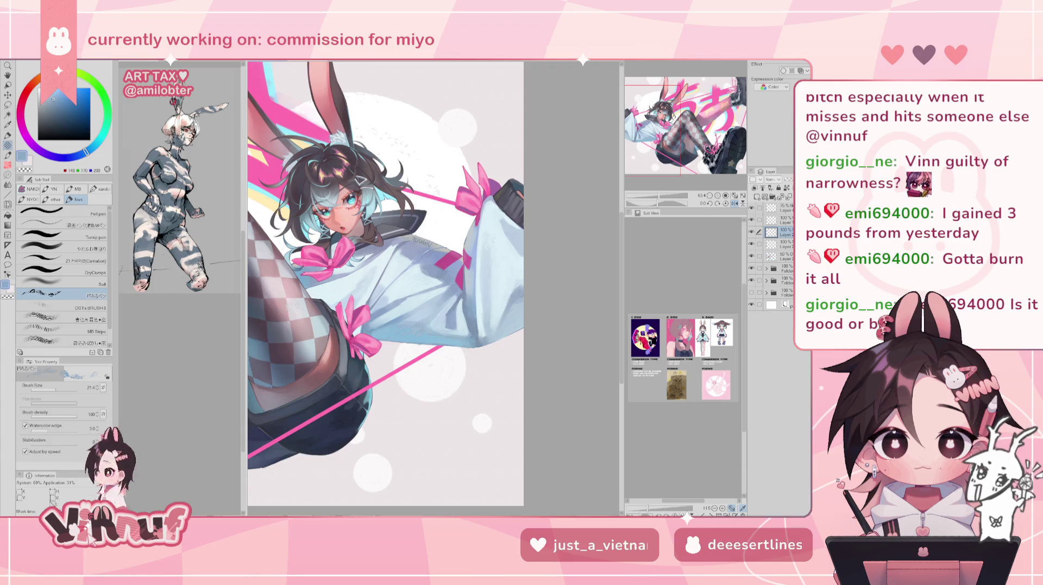
# Bring up the browser's 5:00 Google timer over the right-hand panels.
pyautogui.hotkey('alt', 'Tab')
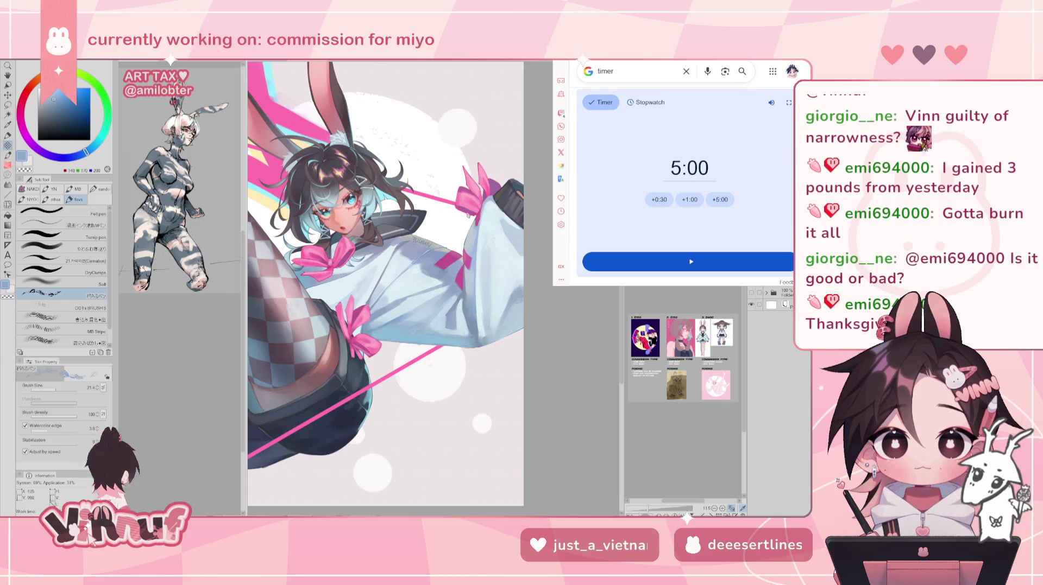
# Spin the exercise wheel, landing on 'push ups + squats', then return to the timer page.
pyautogui.hotkey('ctrl', 'Tab')
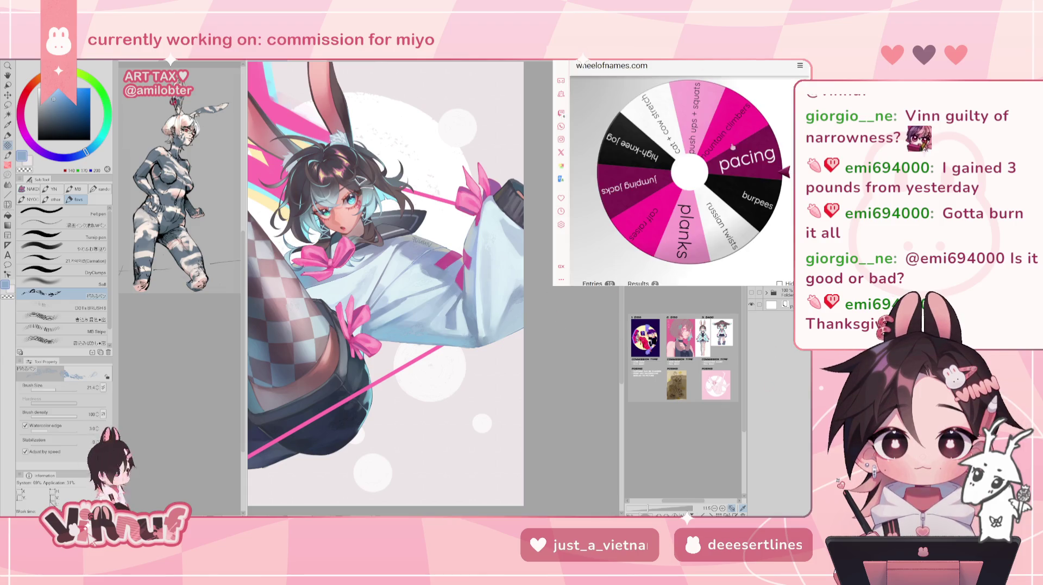
pyautogui.click(711, 170)
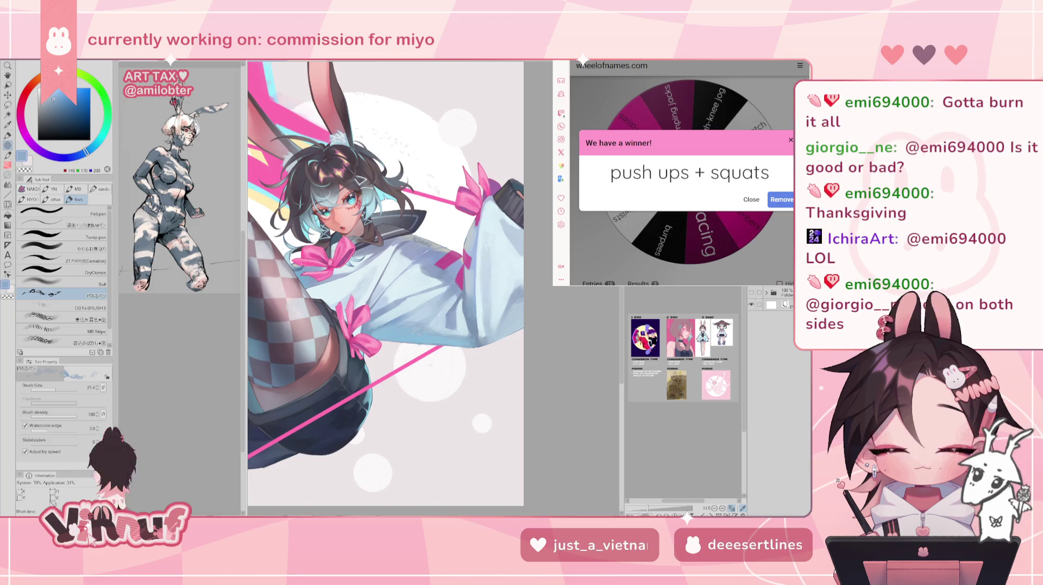
pyautogui.click(647, 66)
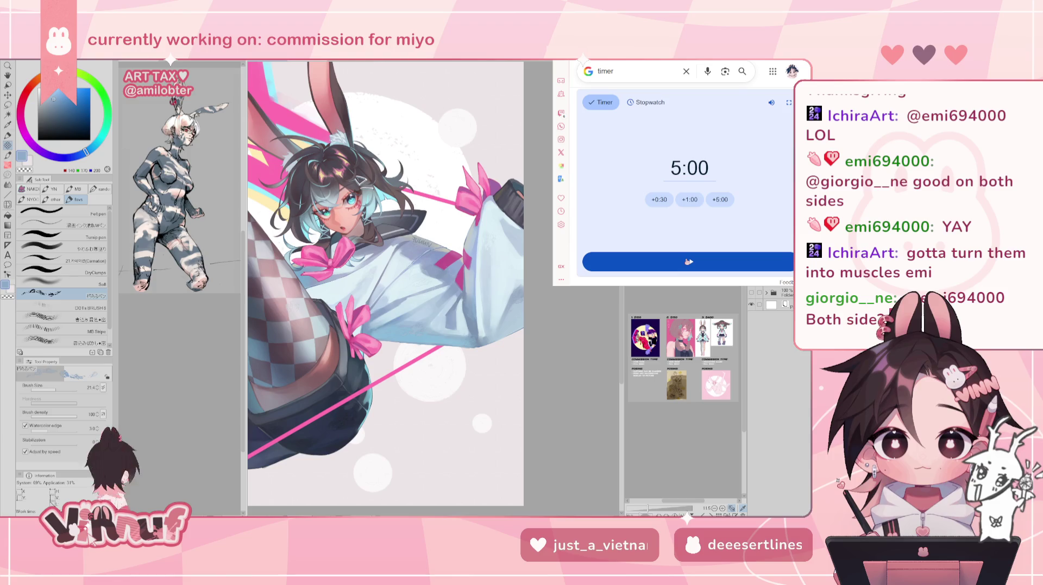
# Start the 5:00 countdown and let it run down to 2:49.
pyautogui.click(688, 262)
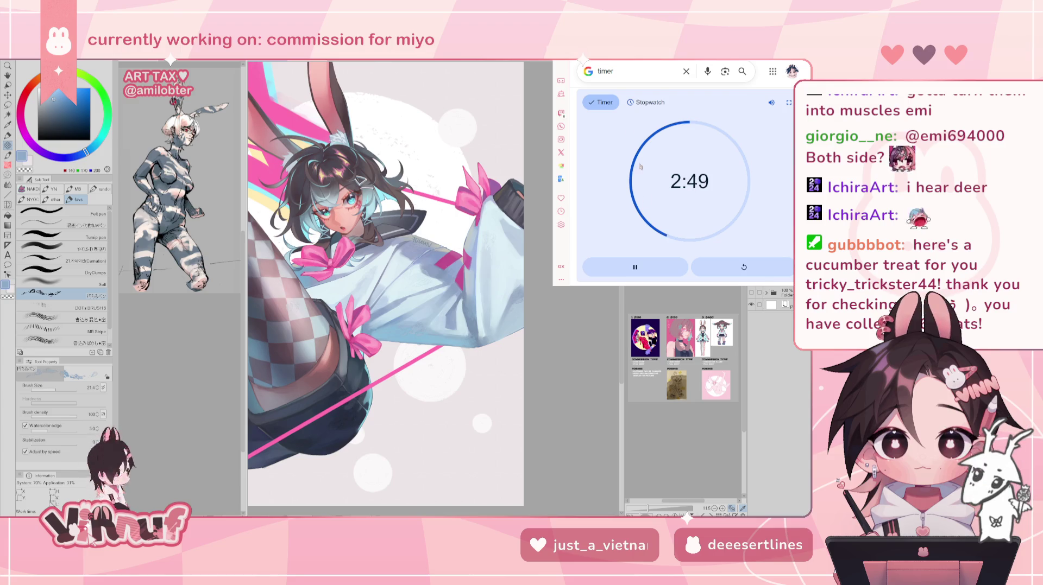
pyautogui.hotkey('ctrl', 'Tab')
# Dismiss the old winner, respin the exercise wheel to get burpees, and close the result.
pyautogui.click(689, 185)
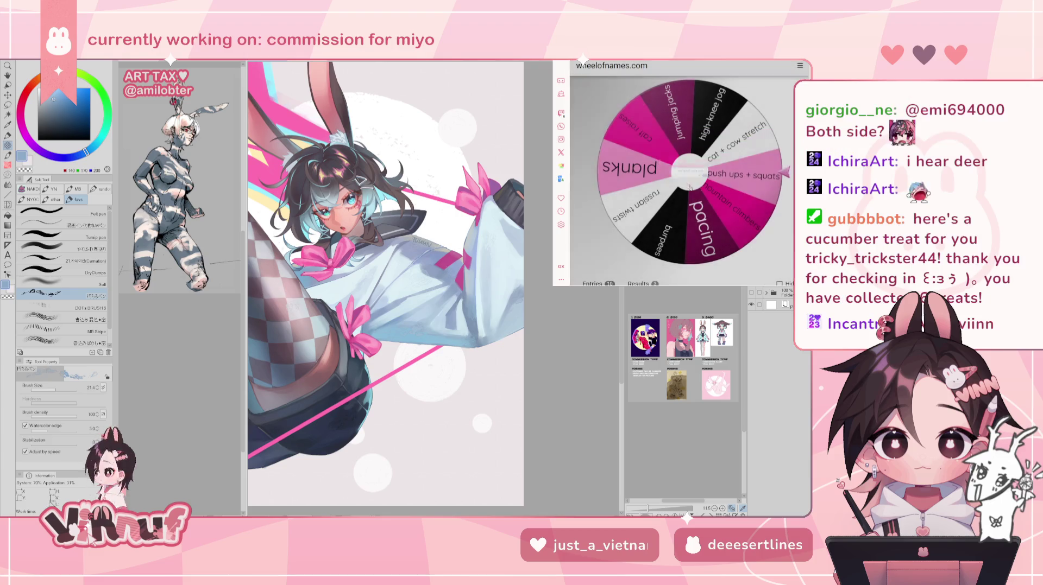
pyautogui.click(688, 184)
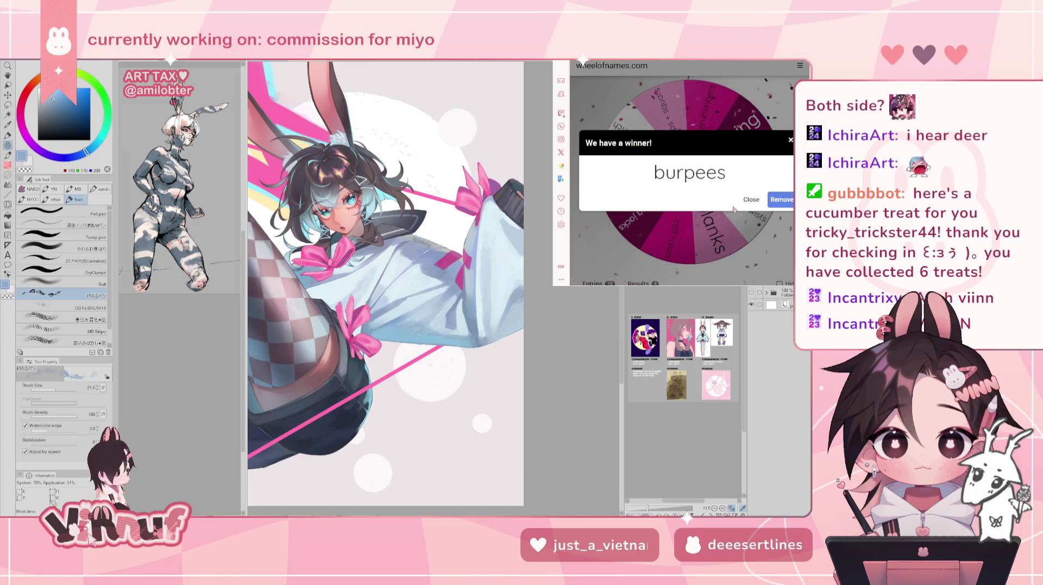
pyautogui.click(750, 200)
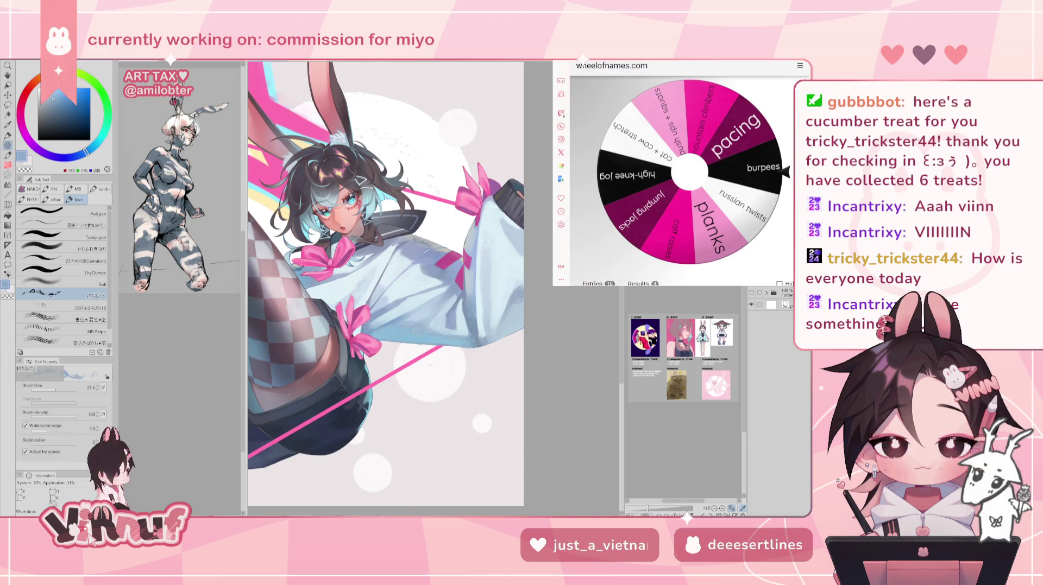
# Switch from the Wheel of Names page back to the running Google timer tab.
pyautogui.hotkey('ctrl', 'Tab')
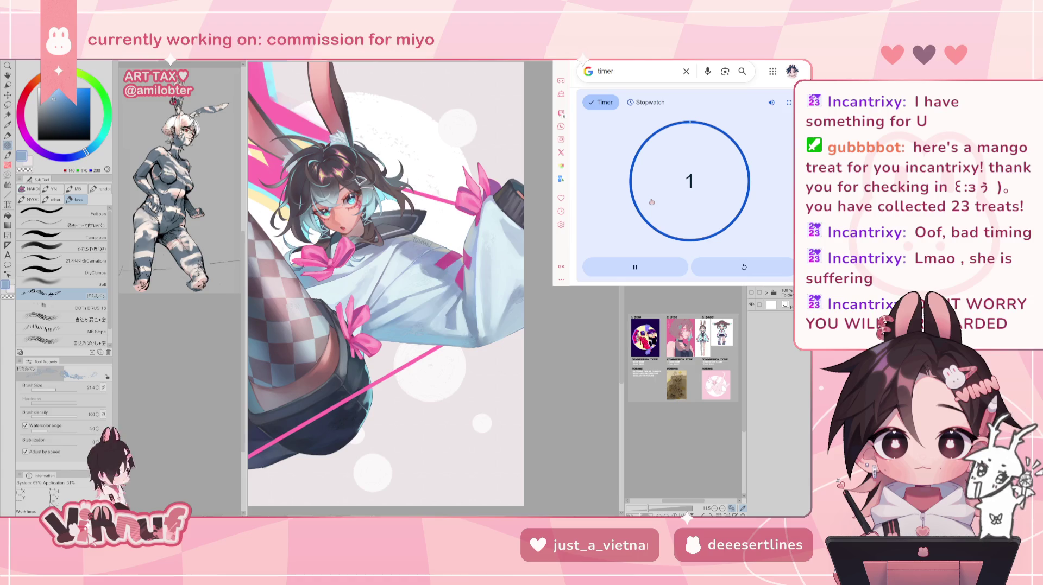
# Reset the finished Google timer back to 5:00.
pyautogui.click(640, 166)
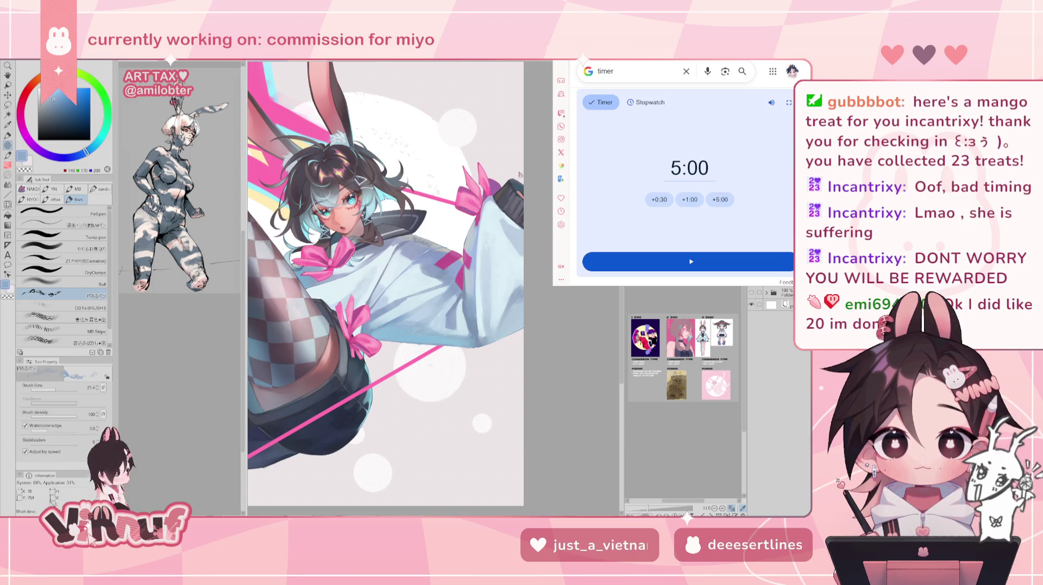
# Close the 5:00 Google timer window to reveal the Clip Studio Paint commission.
pyautogui.click(675, 152)
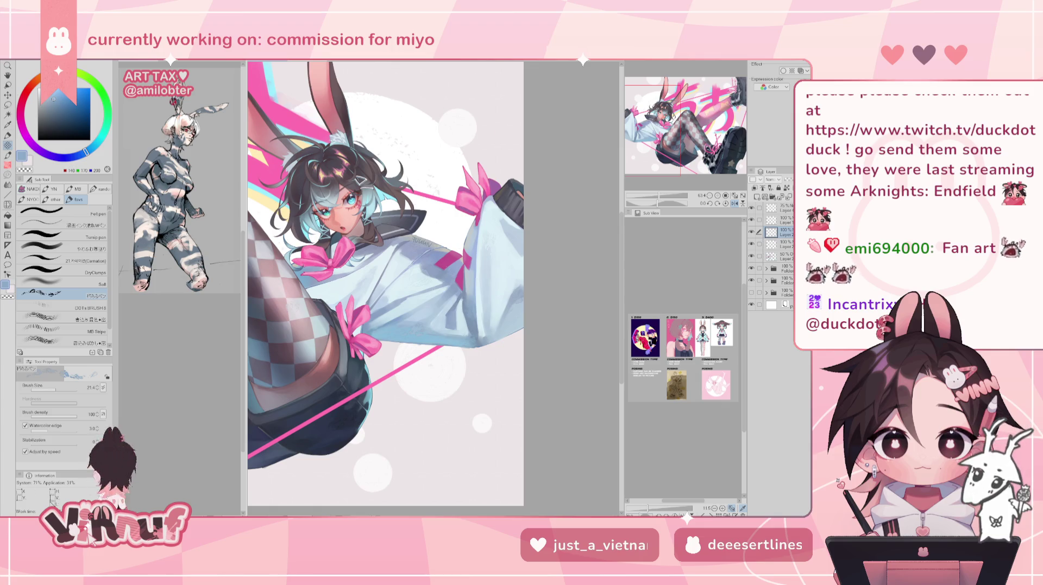
# Switch to the VINNUF banner document and reset the view to show it whole.
pyautogui.hotkey('ctrl', 'Tab')
pyautogui.scroll(2, 391, 304)
pyautogui.moveTo(673, 116); pyautogui.dragTo(716, 128)
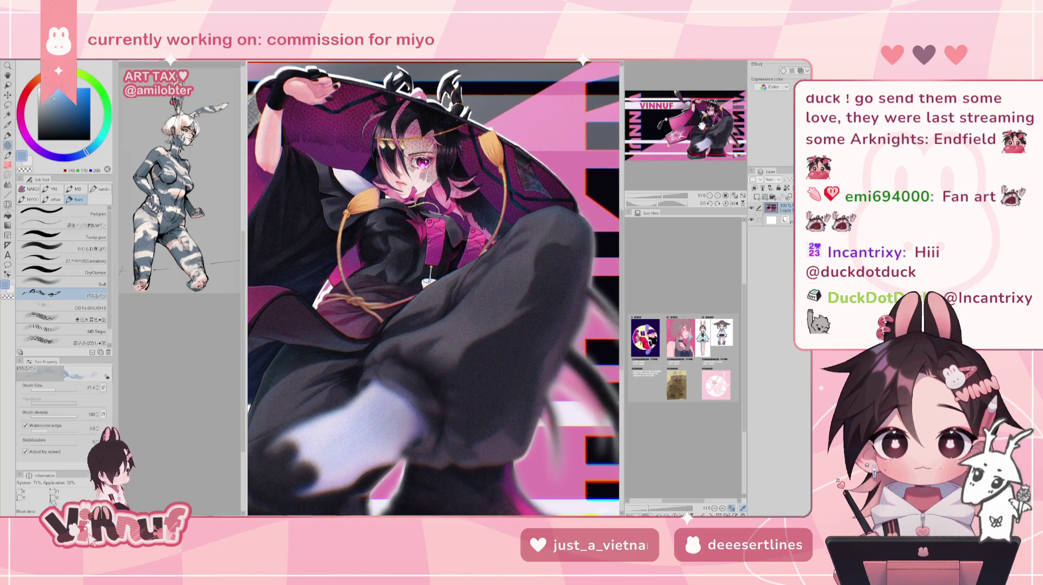
pyautogui.hotkey('ctrl', '0')
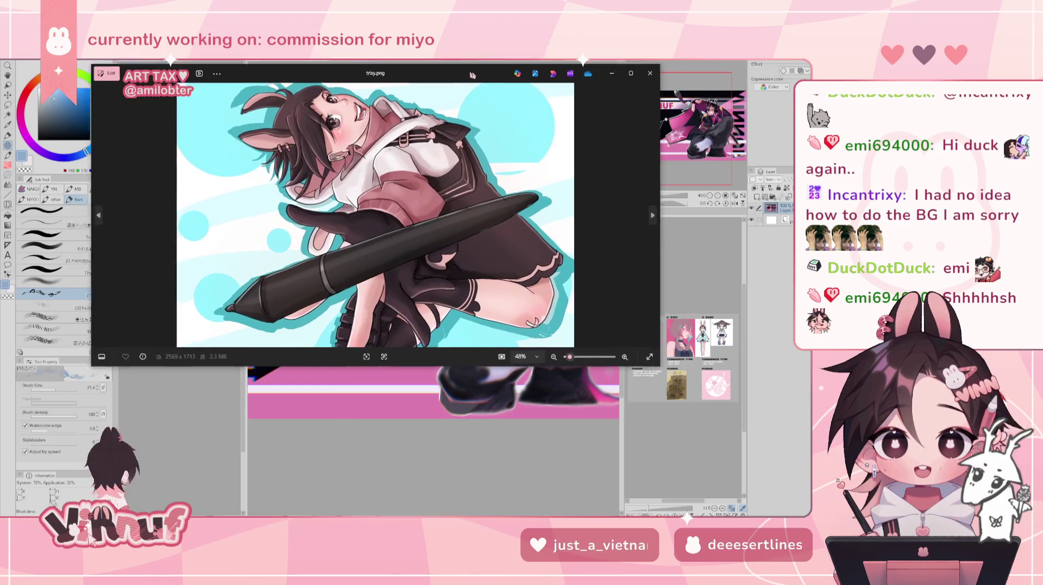
# Drag the trixy.png Photos window into view, moving it left and down.
pyautogui.moveTo(191, 65); pyautogui.dragTo(148, 79)
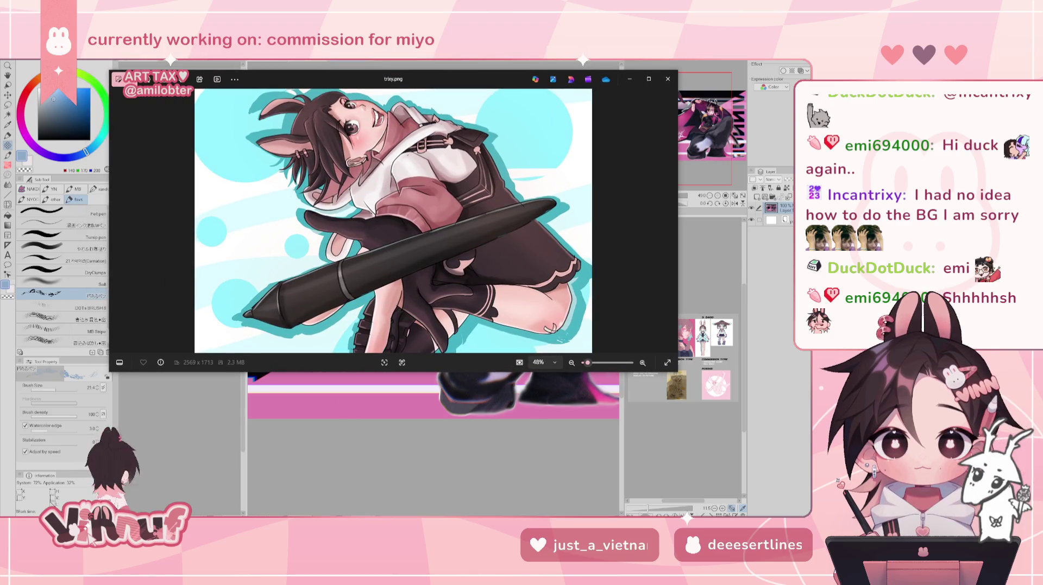
pyautogui.moveTo(422, 77)
pyautogui.mouseDown()
pyautogui.moveTo(270, 109)
pyautogui.moveTo(483, 267)
pyautogui.moveTo(488, 243)
pyautogui.mouseUp()
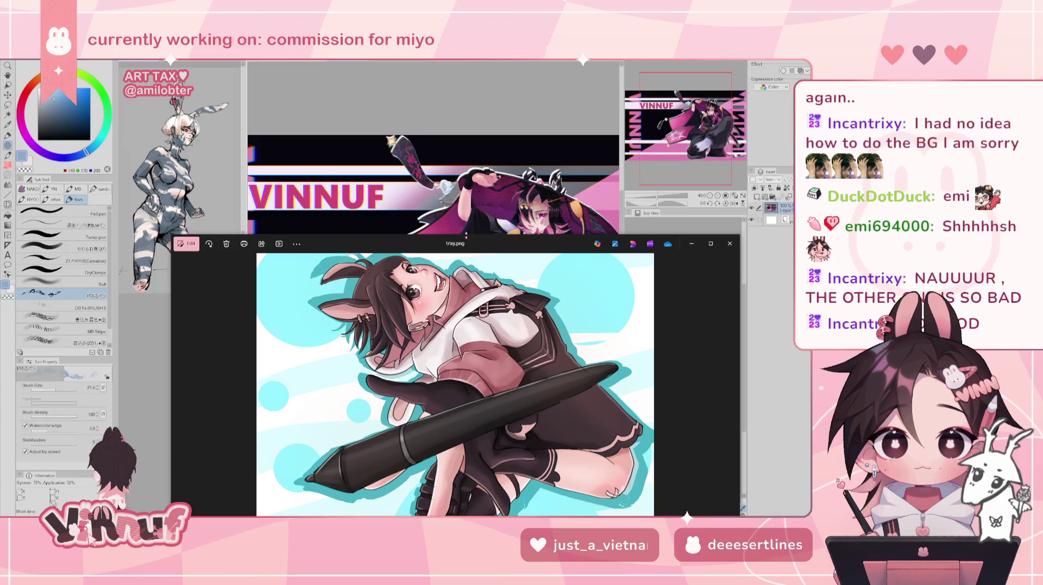
pyautogui.moveTo(467, 240); pyautogui.dragTo(465, 314)
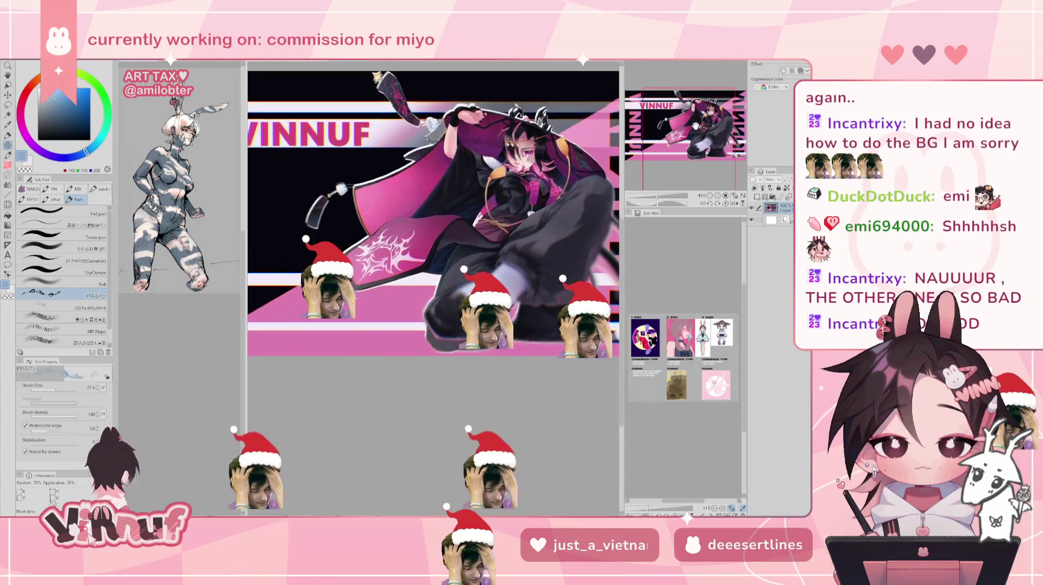
pyautogui.scroll(-5, 433, 217)
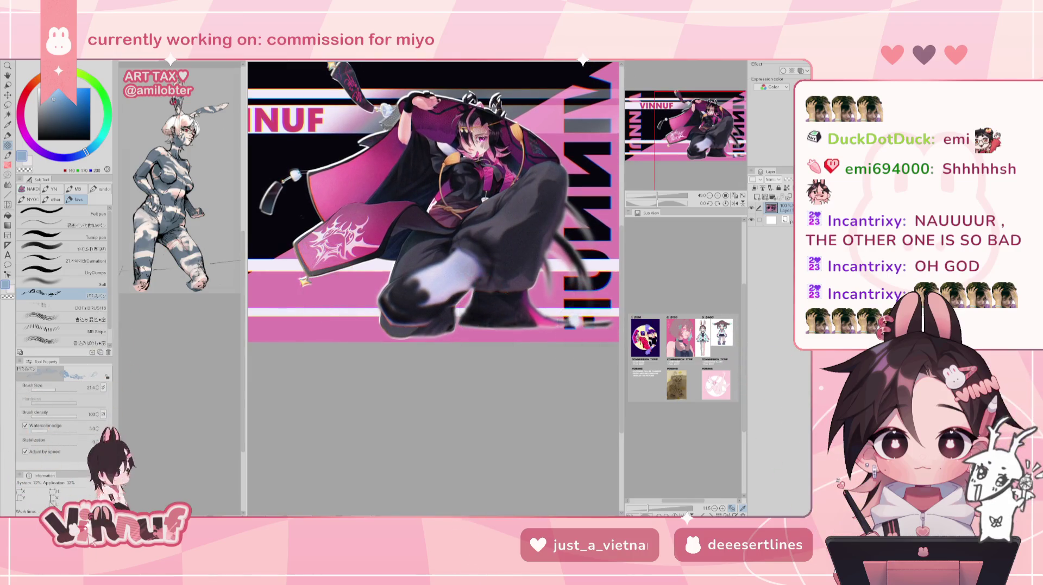
# Zoom into trixy.png, then return to the VINNUF artwork in Clip Studio Paint.
pyautogui.hotkey('alt', 'Tab')
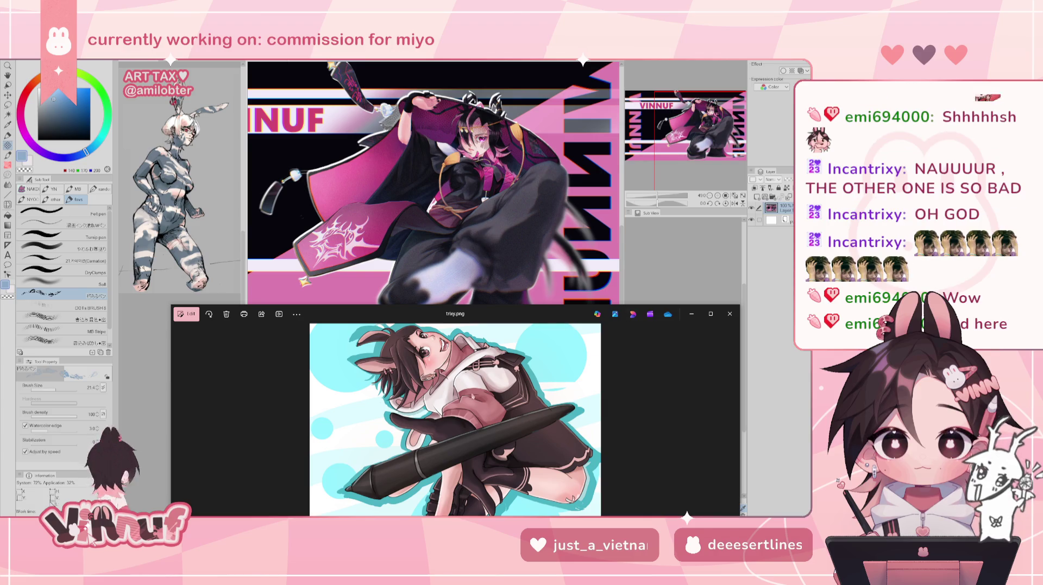
pyautogui.scroll(1, 455, 420)
pyautogui.scroll(1, 455, 419)
pyautogui.scroll(1, 470, 183)
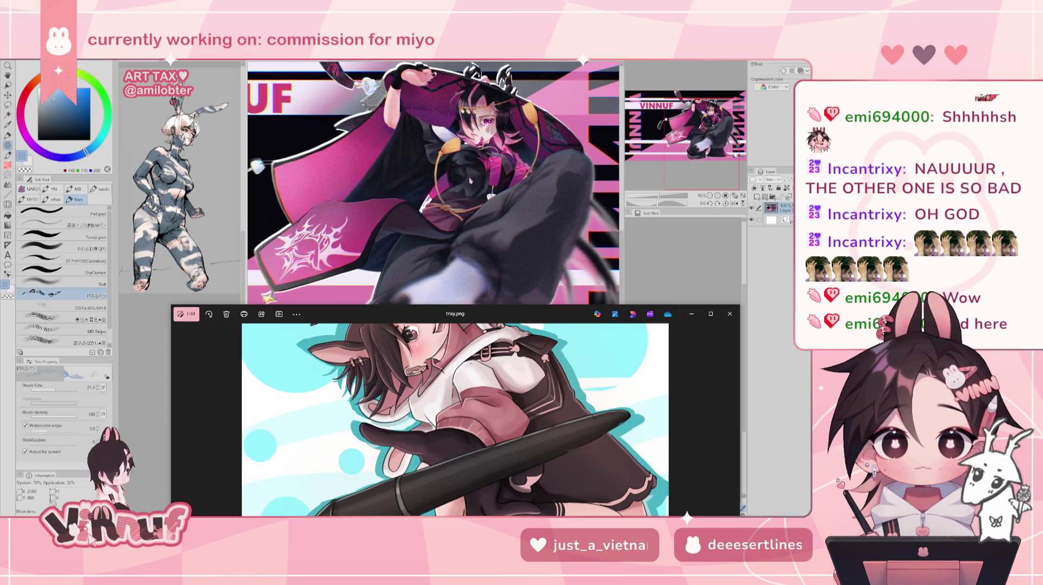
pyautogui.scroll(1, 471, 183)
pyautogui.click(711, 114)
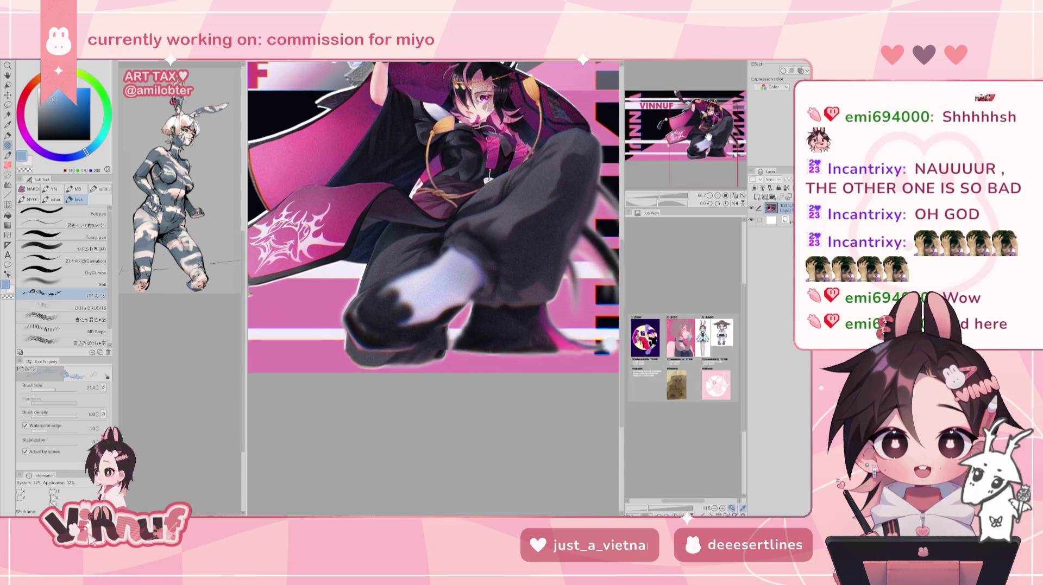
pyautogui.scroll(-1, 712, 114)
pyautogui.scroll(-1, 712, 114)
# Zoom out on the VINNUF banner and shift the view slightly left.
pyautogui.scroll(-1, 712, 114)
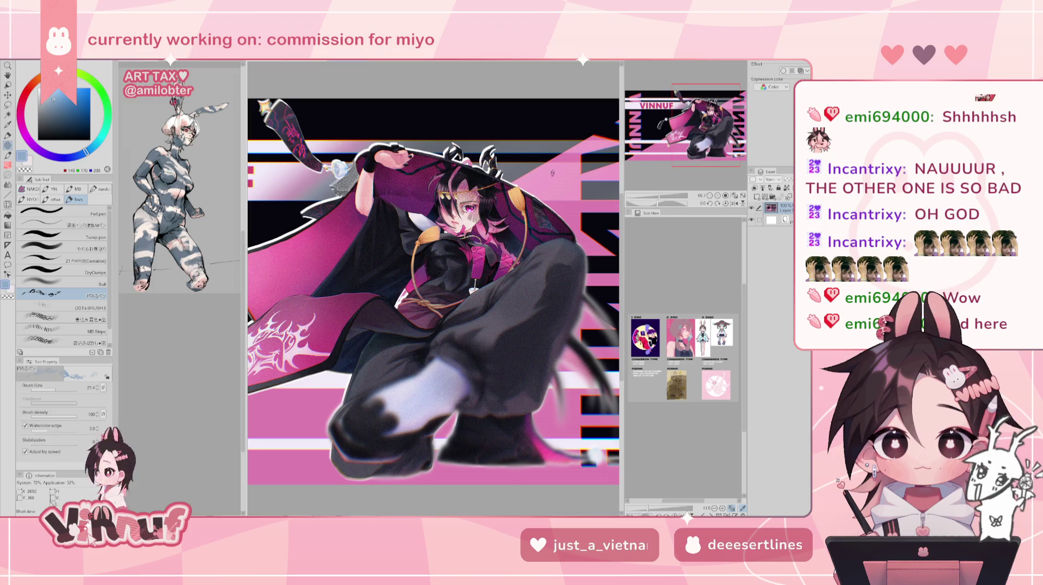
pyautogui.scroll(-1, 542, 249)
pyautogui.scroll(-3, 542, 248)
pyautogui.scroll(-1, 542, 249)
pyautogui.scroll(-1, 542, 249)
pyautogui.scroll(-1, 542, 248)
pyautogui.scroll(1, 464, 284)
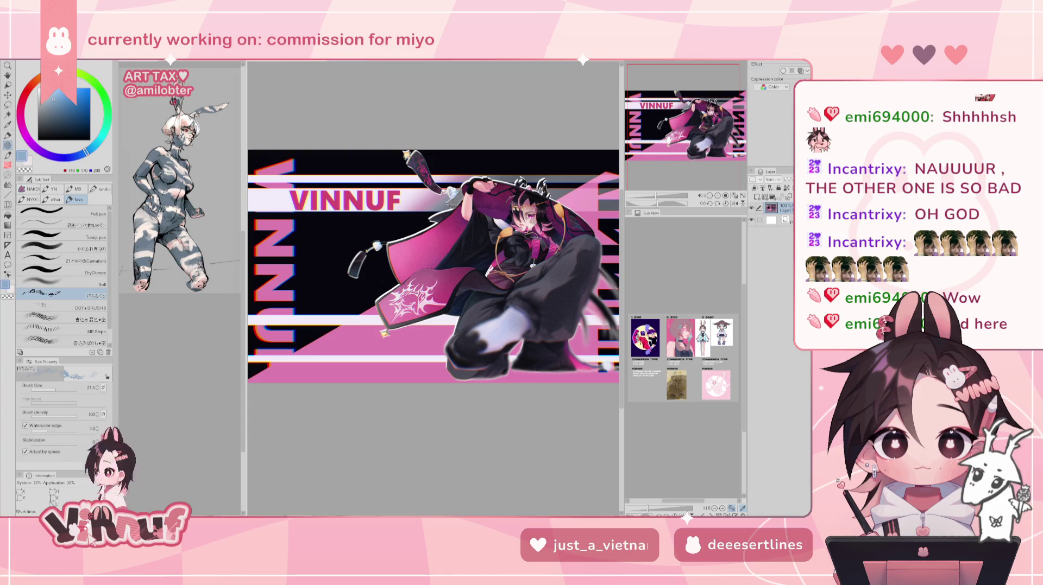
pyautogui.moveTo(669, 140); pyautogui.dragTo(675, 145)
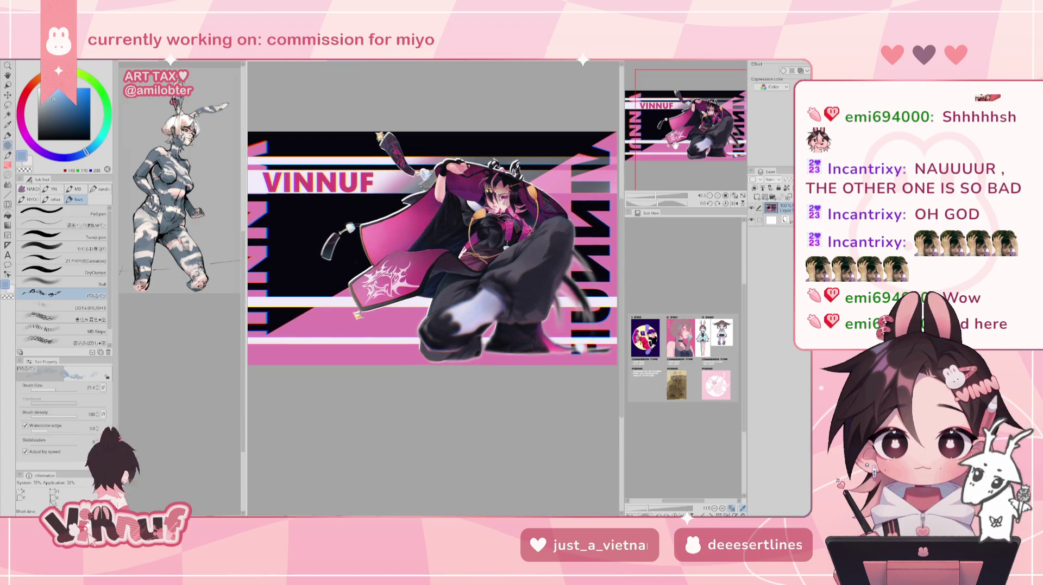
# Zoom in to review the caped character's face, hat and torso.
pyautogui.scroll(5, 688, 124)
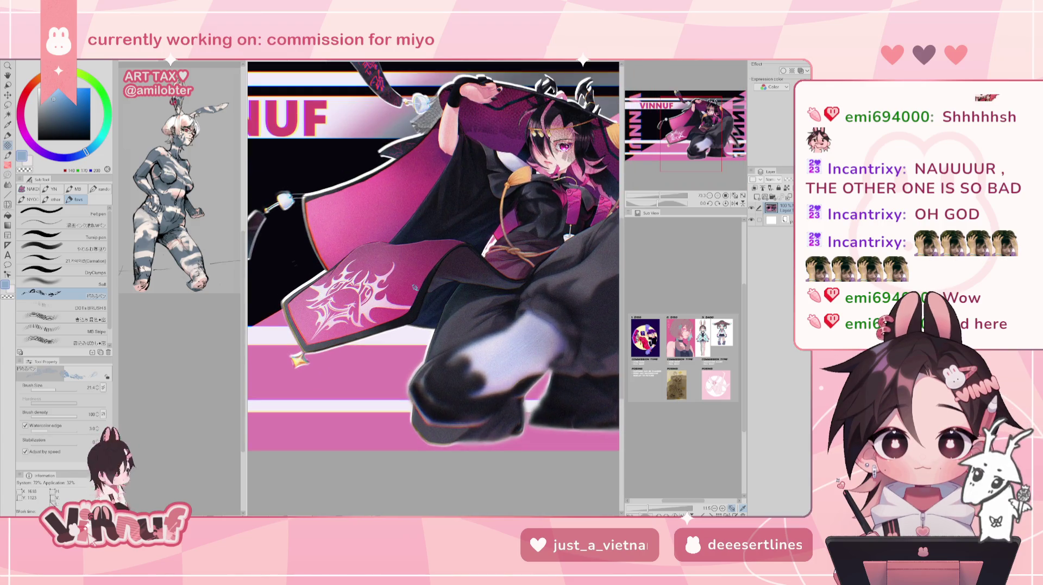
pyautogui.moveTo(689, 124); pyautogui.dragTo(702, 130)
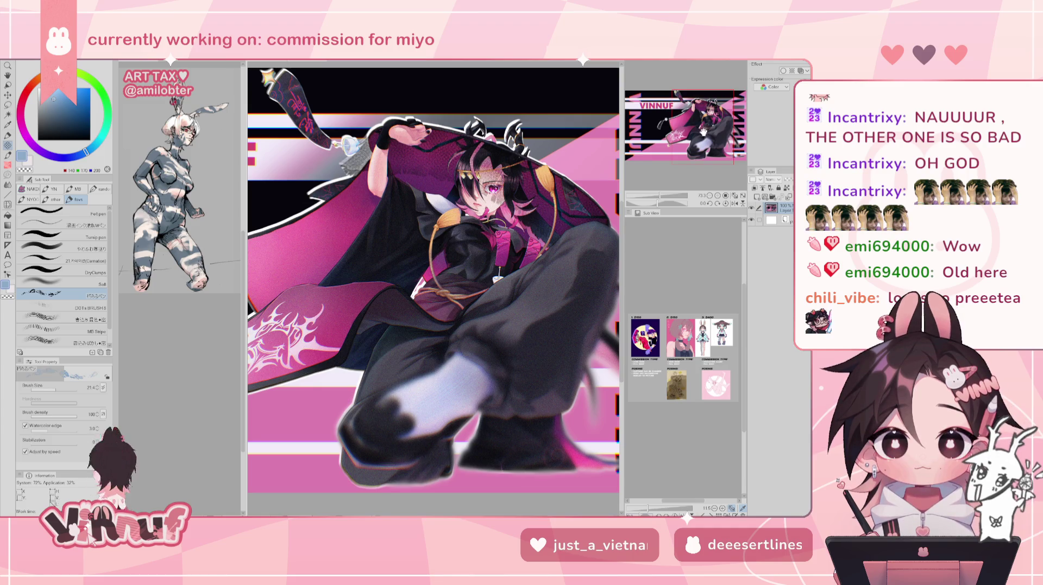
pyautogui.scroll(1, 488, 260)
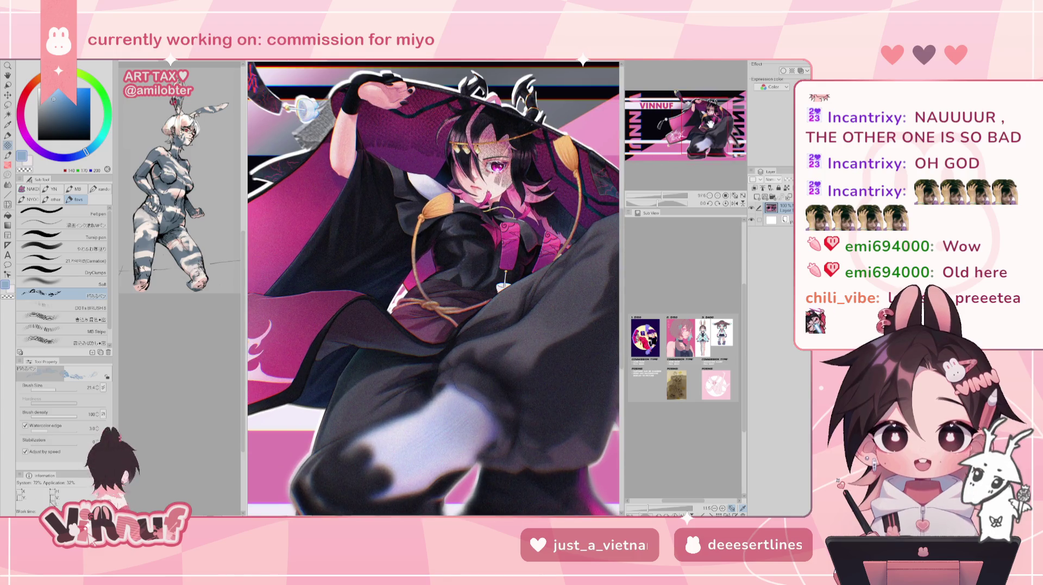
pyautogui.moveTo(433, 272)
pyautogui.mouseDown()
pyautogui.moveTo(393, 291)
pyautogui.moveTo(435, 319)
pyautogui.moveTo(486, 326)
pyautogui.moveTo(388, 312)
pyautogui.moveTo(400, 307)
pyautogui.mouseUp()
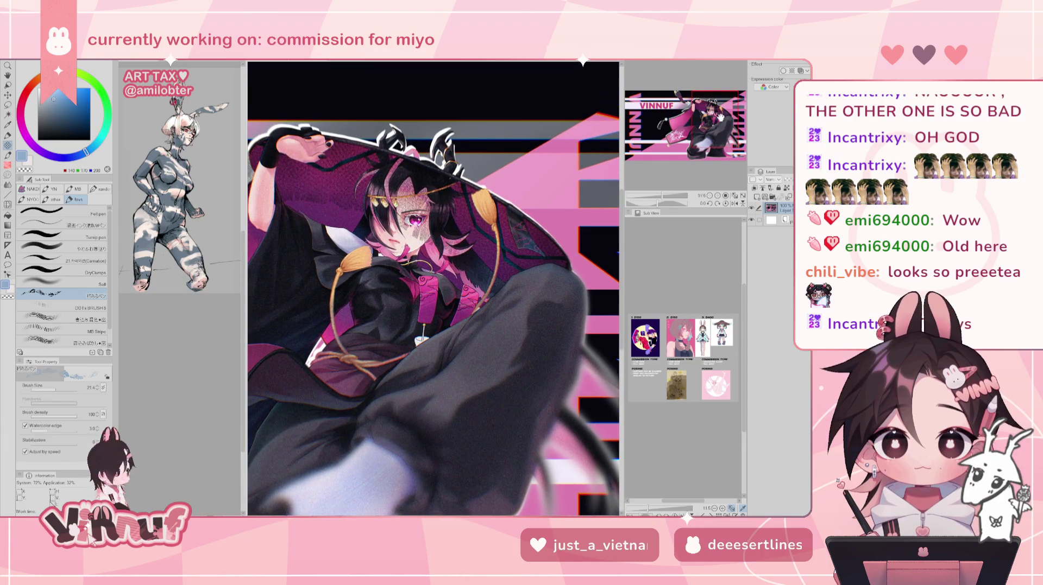
pyautogui.scroll(-3, 504, 201)
pyautogui.scroll(1, 433, 288)
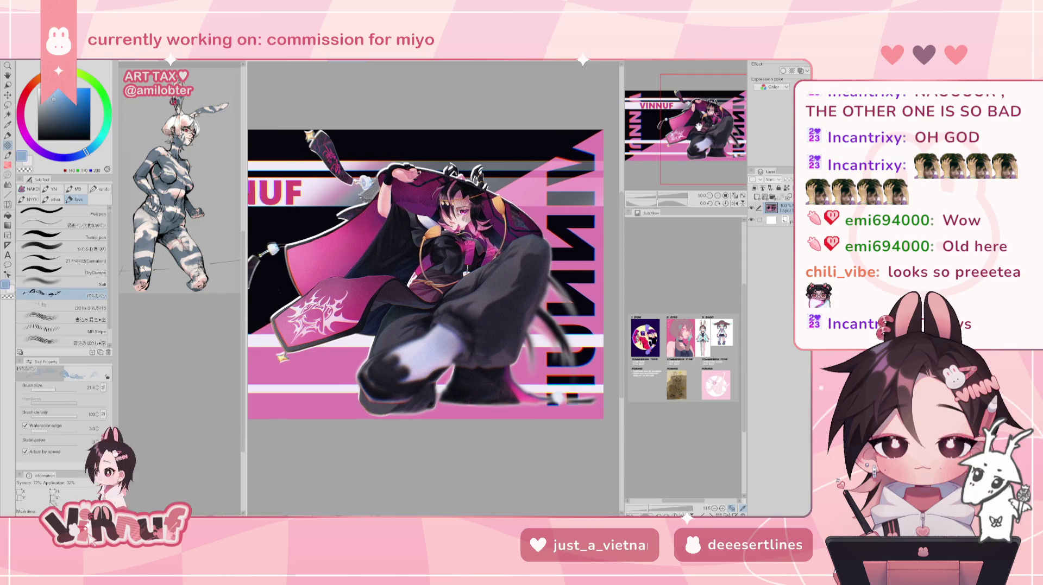
pyautogui.scroll(1, 433, 288)
pyautogui.scroll(1, 434, 288)
pyautogui.scroll(1, 434, 287)
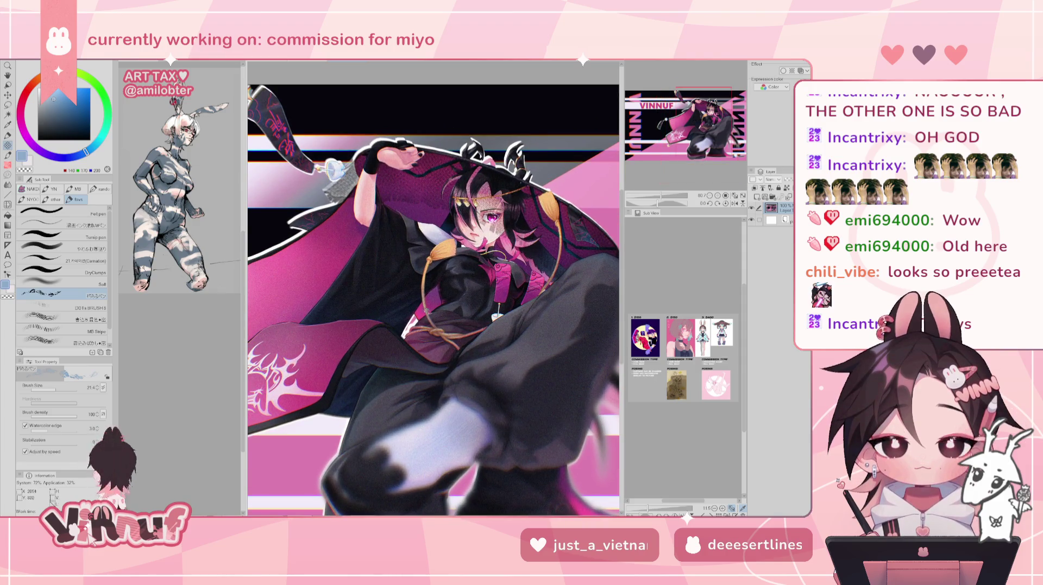
pyautogui.scroll(-1, 433, 299)
pyautogui.scroll(2, 434, 288)
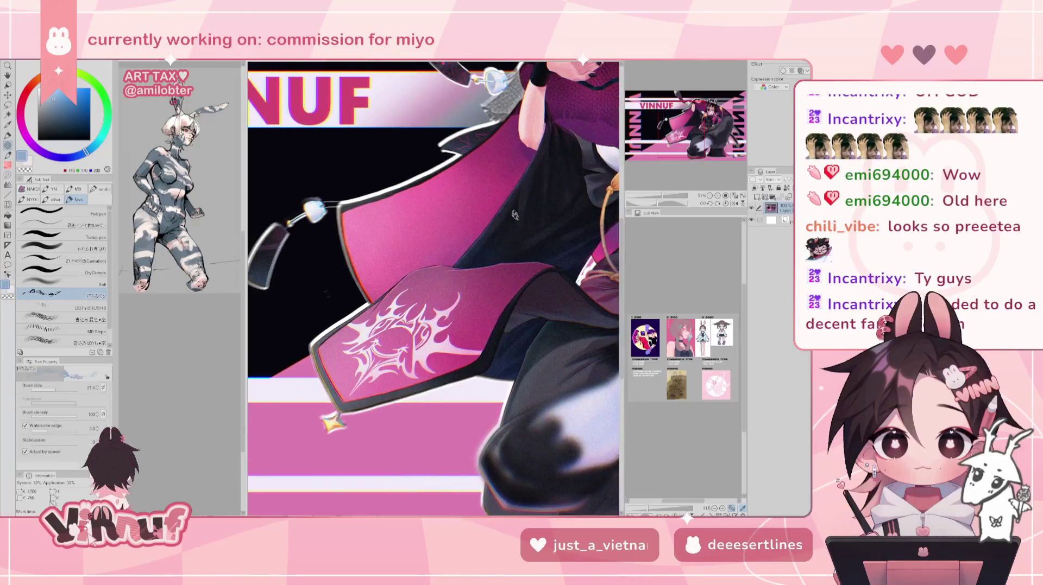
pyautogui.scroll(-2, 434, 288)
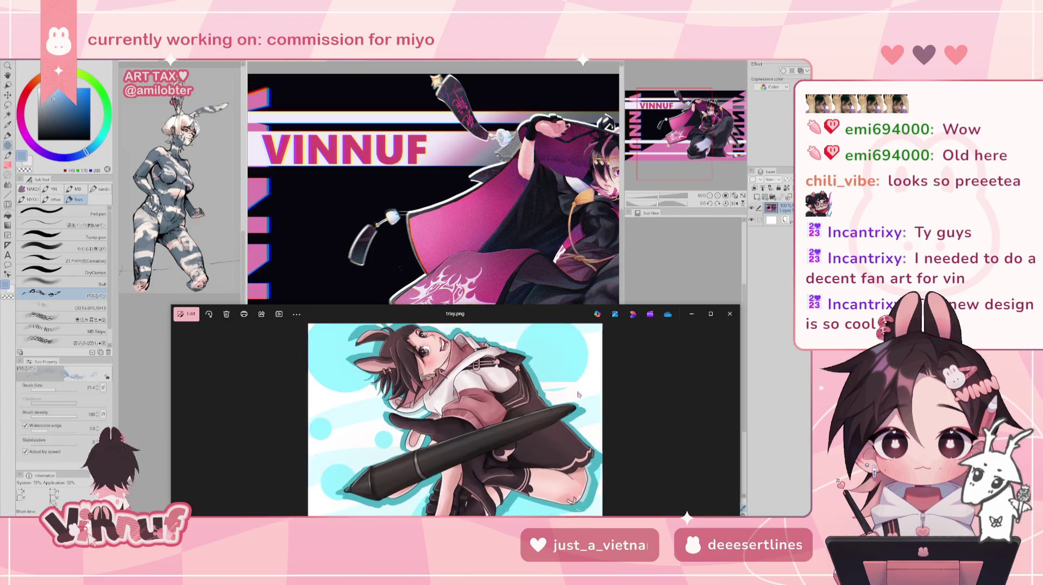
# Glance at trixy.png in Photos, close the viewer, and pan the banner artwork.
pyautogui.hotkey('alt', 'Tab')
pyautogui.scroll(5, 433, 233)
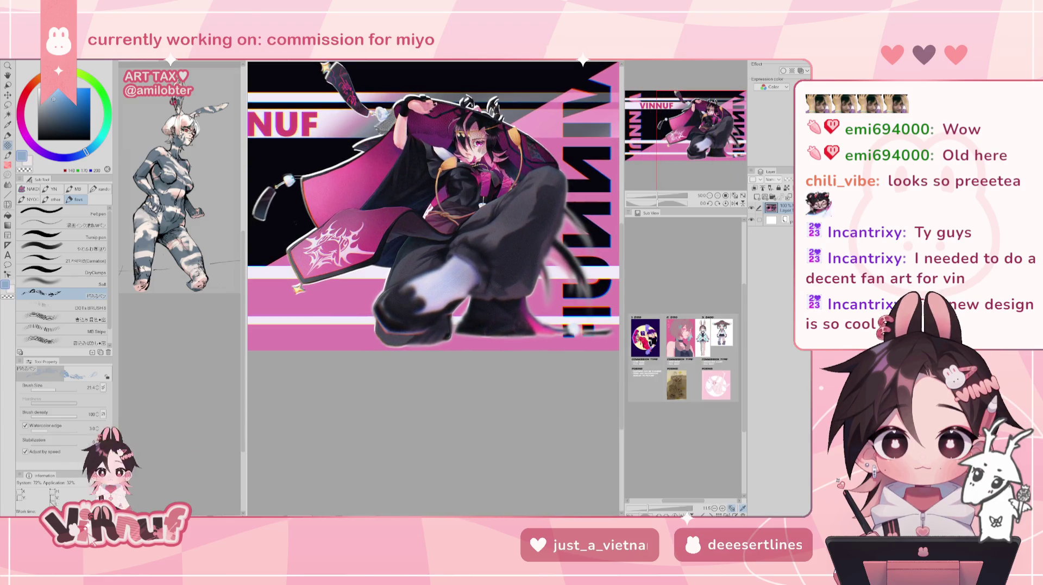
pyautogui.hotkey('alt', 'Tab')
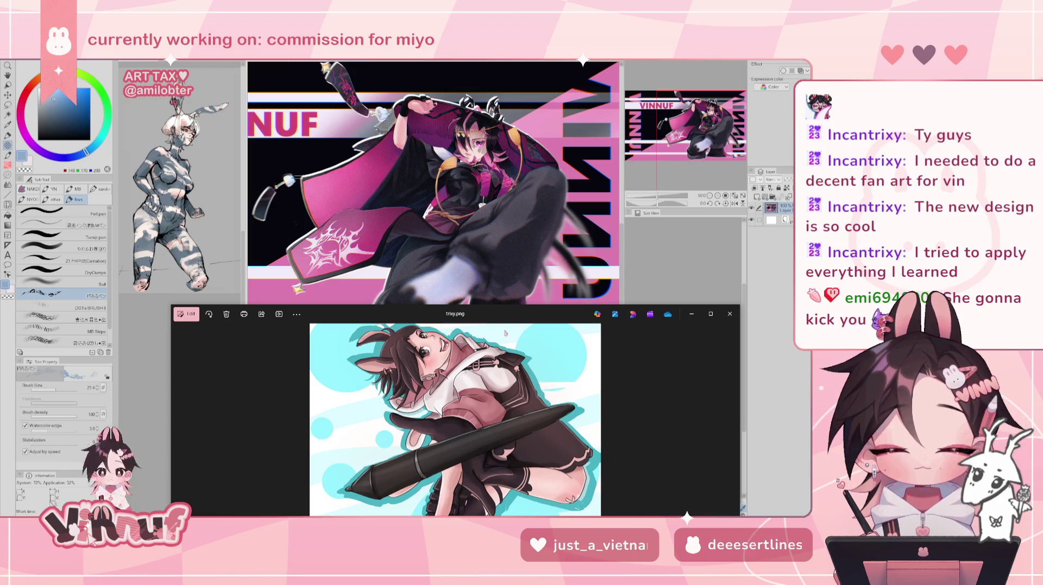
pyautogui.click(732, 314)
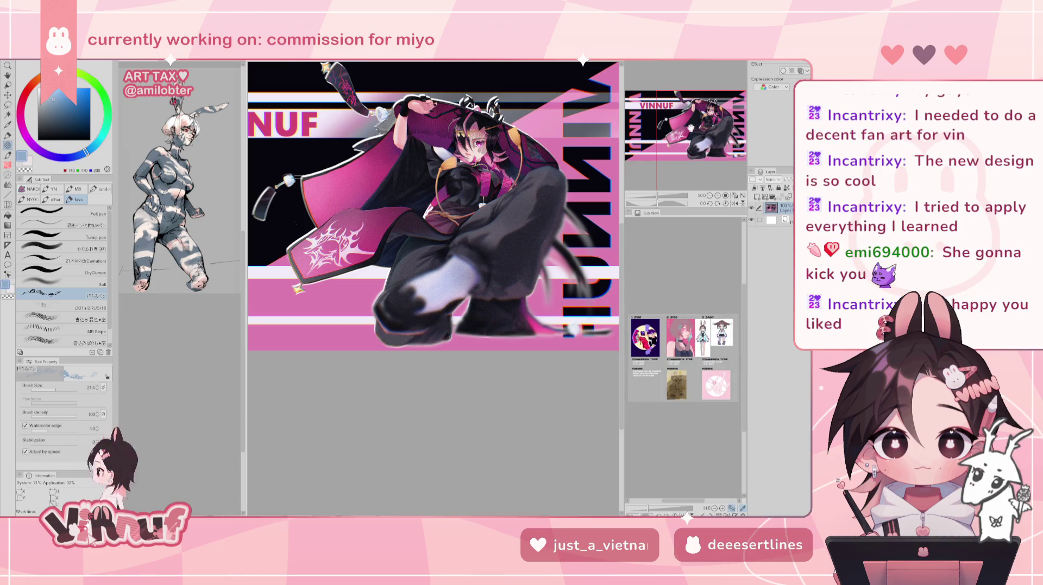
pyautogui.moveTo(423, 51); pyautogui.dragTo(462, 69)
pyautogui.hotkey('ctrl', 'w')
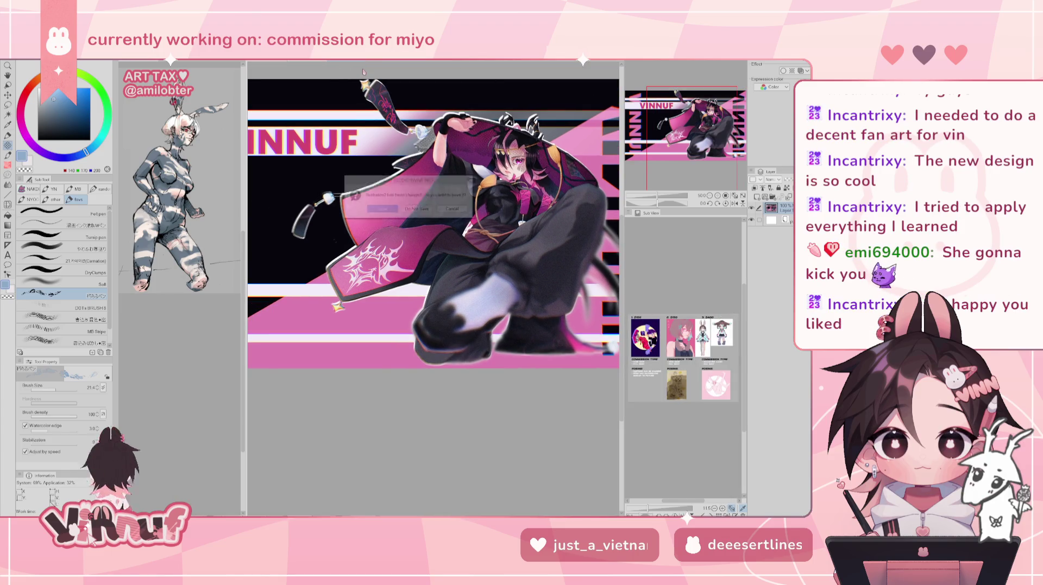
# Confirm closing the VINNUF banner and bring back the bunny-girl commission, un-mirrored.
pyautogui.click(419, 210)
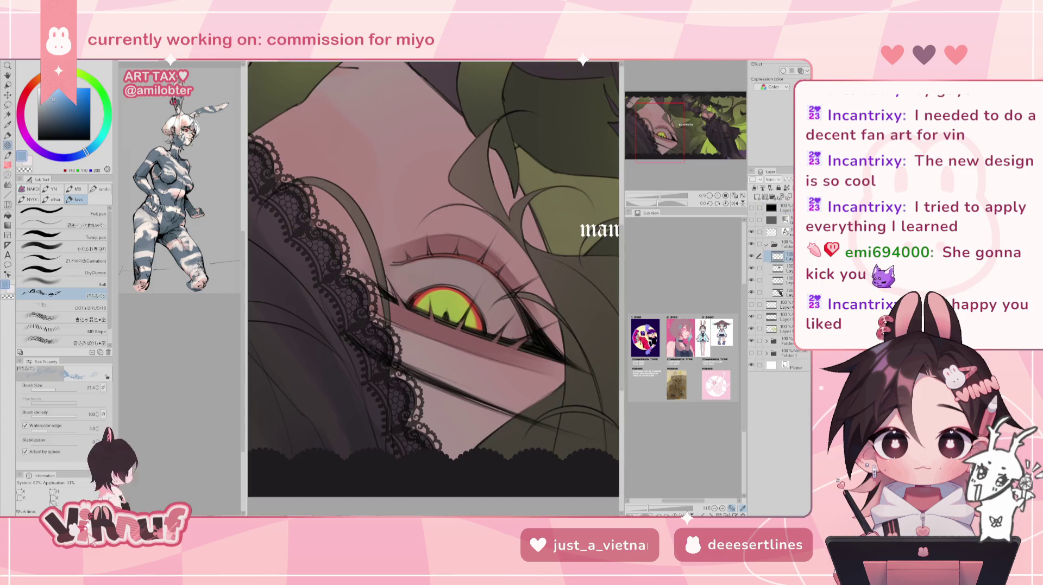
pyautogui.hotkey('ctrl', 'w')
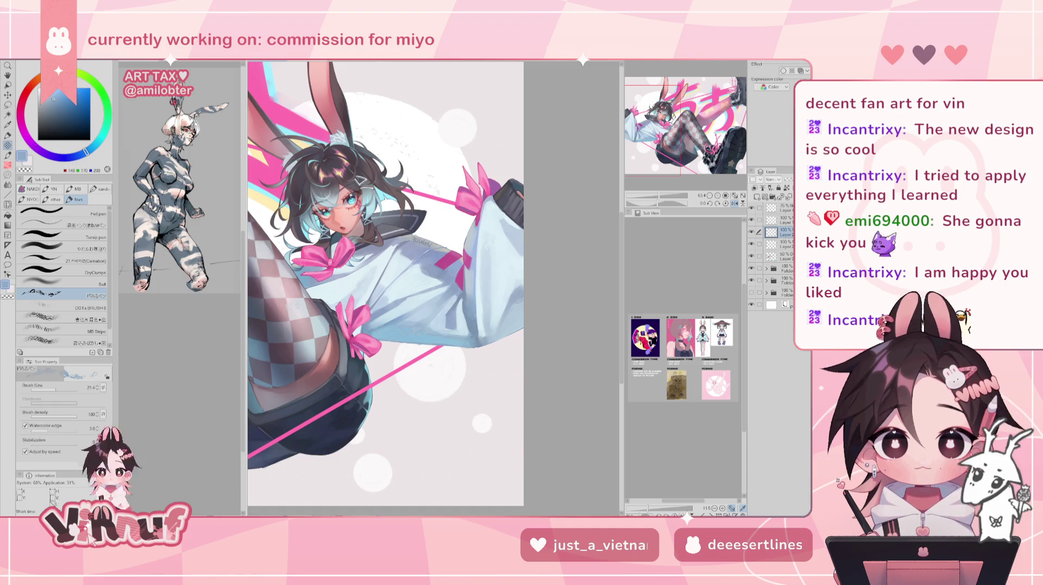
pyautogui.press('h')
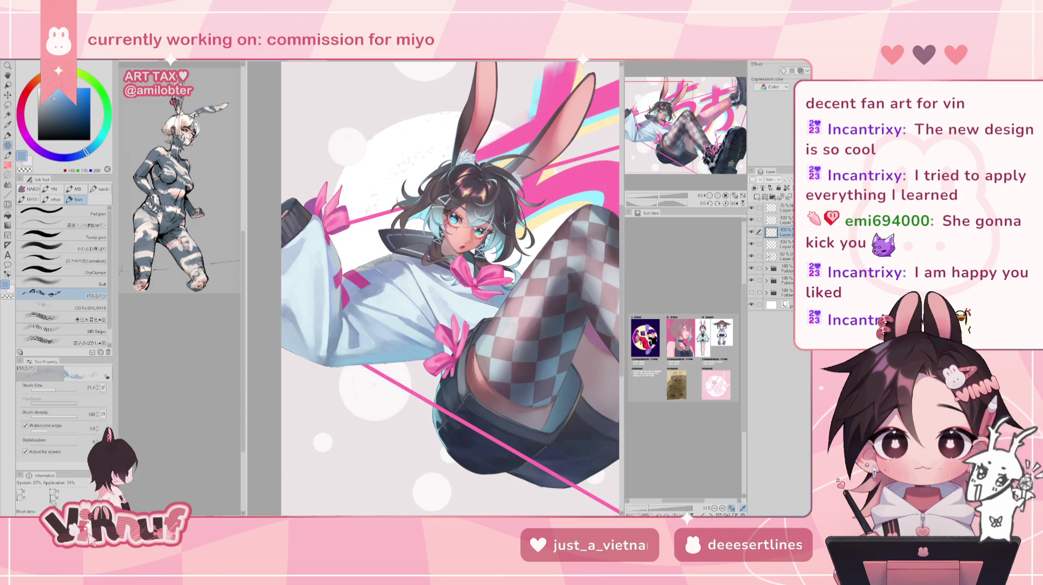
# Zoom and pan the commission to bring the bunny ear into view.
pyautogui.scroll(2, 450, 288)
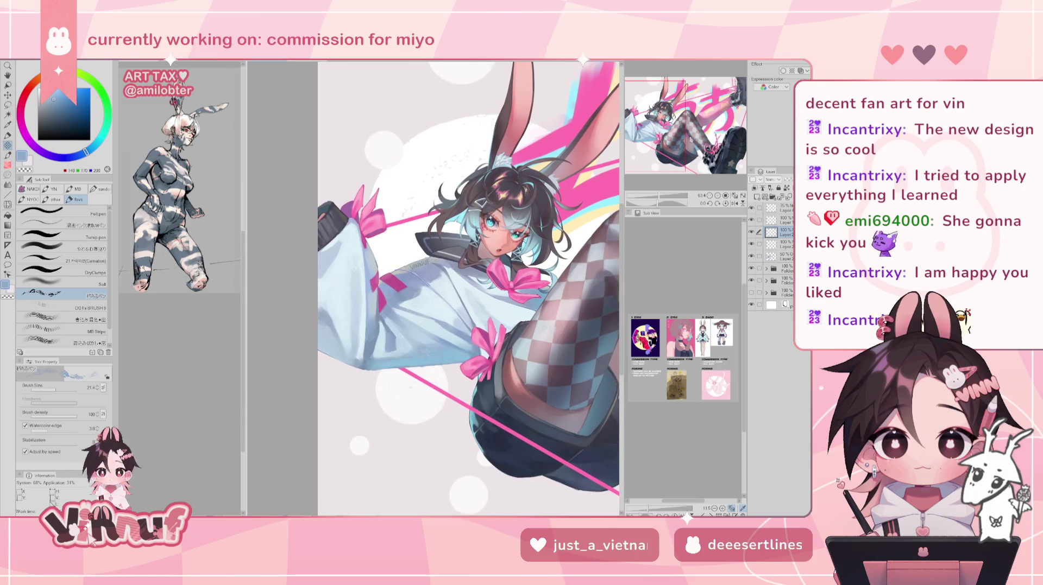
pyautogui.scroll(-2, 468, 288)
pyautogui.scroll(4, 469, 288)
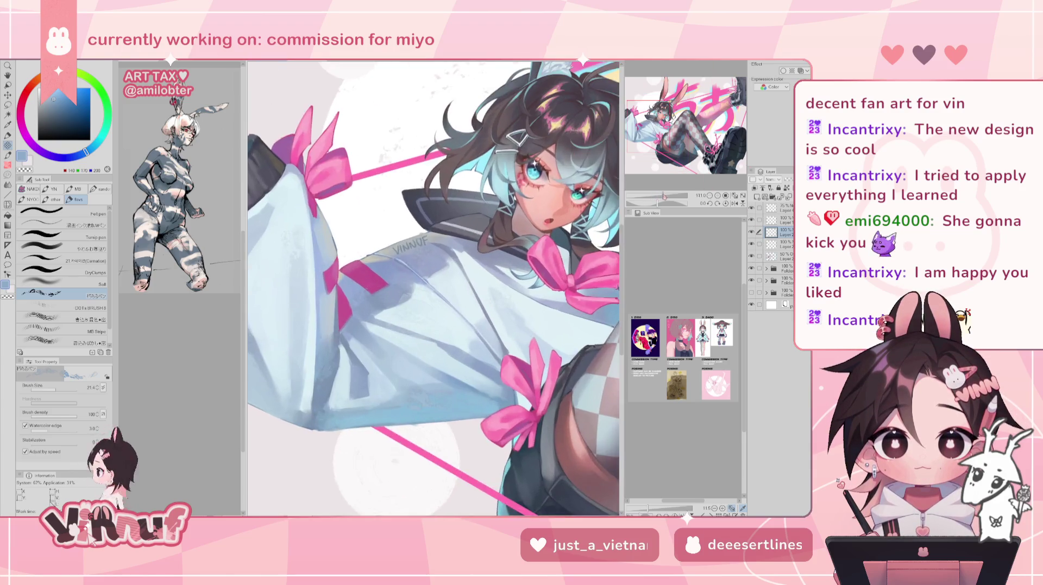
pyautogui.scroll(-1, 454, 288)
pyautogui.scroll(2, 455, 287)
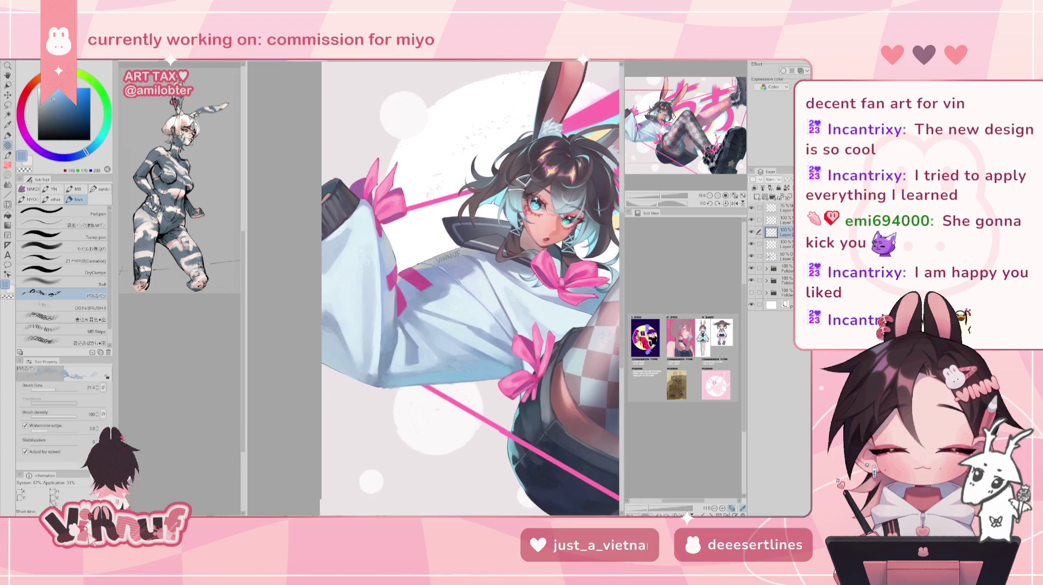
pyautogui.moveTo(675, 133); pyautogui.dragTo(682, 131)
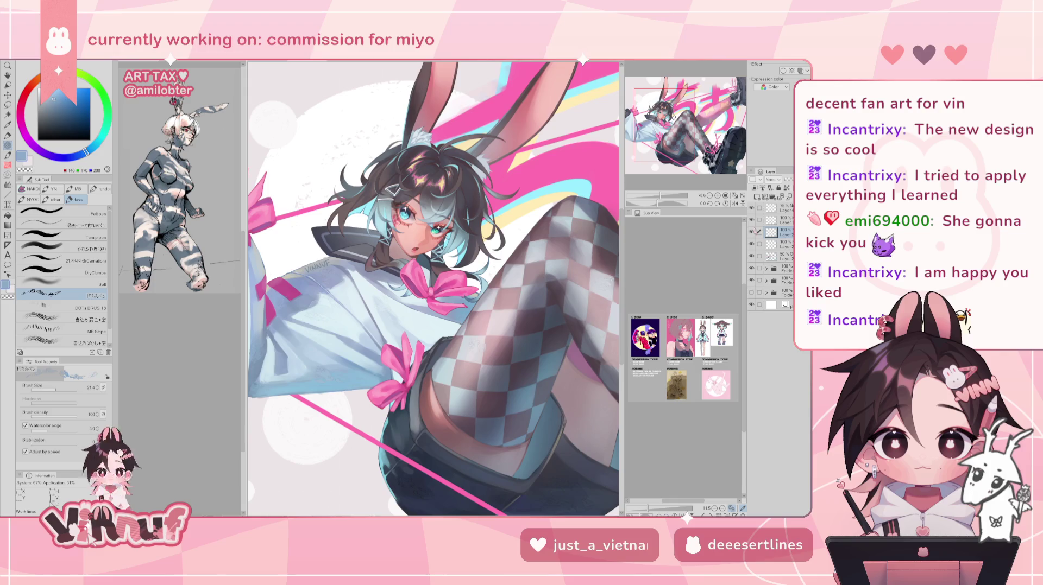
pyautogui.scroll(2, 434, 288)
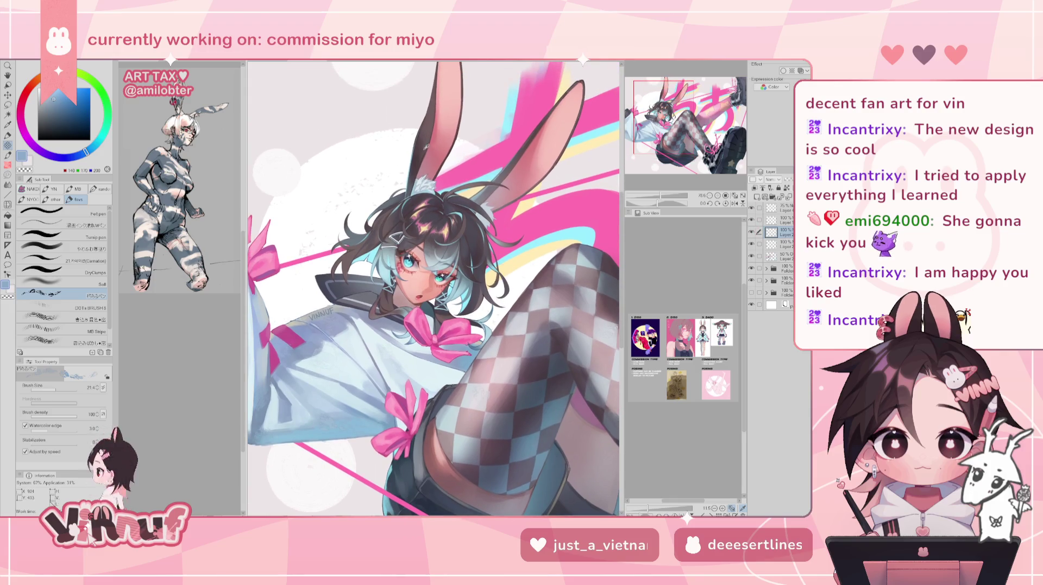
# Eyedrop a light pinkish brown beside the ear outline, then toggle Eraser and Brush.
pyautogui.keyDown('alt'); pyautogui.click(419, 147); pyautogui.keyUp('alt')
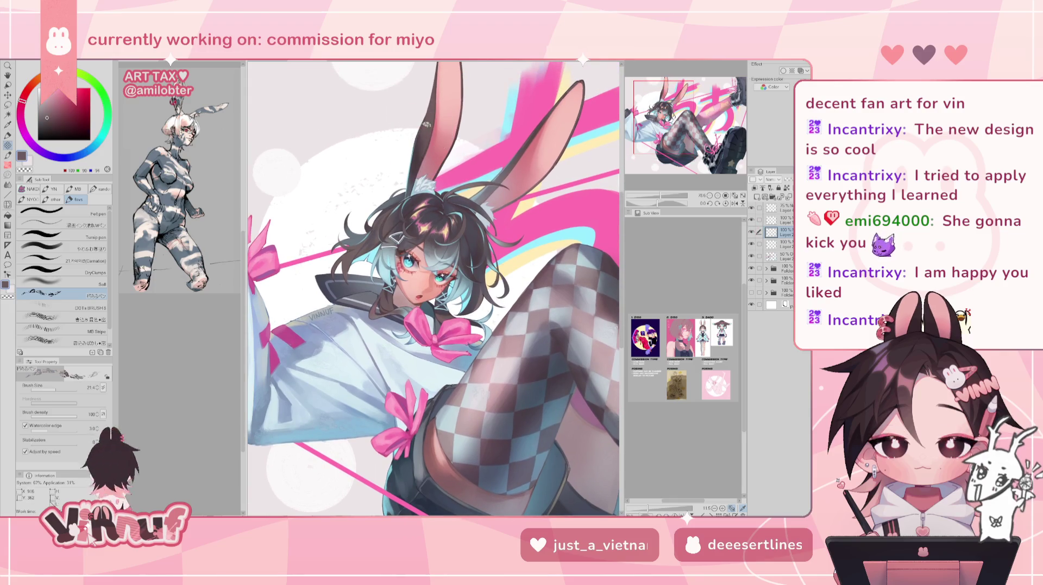
pyautogui.keyDown('alt'); pyautogui.click(417, 166); pyautogui.keyUp('alt')
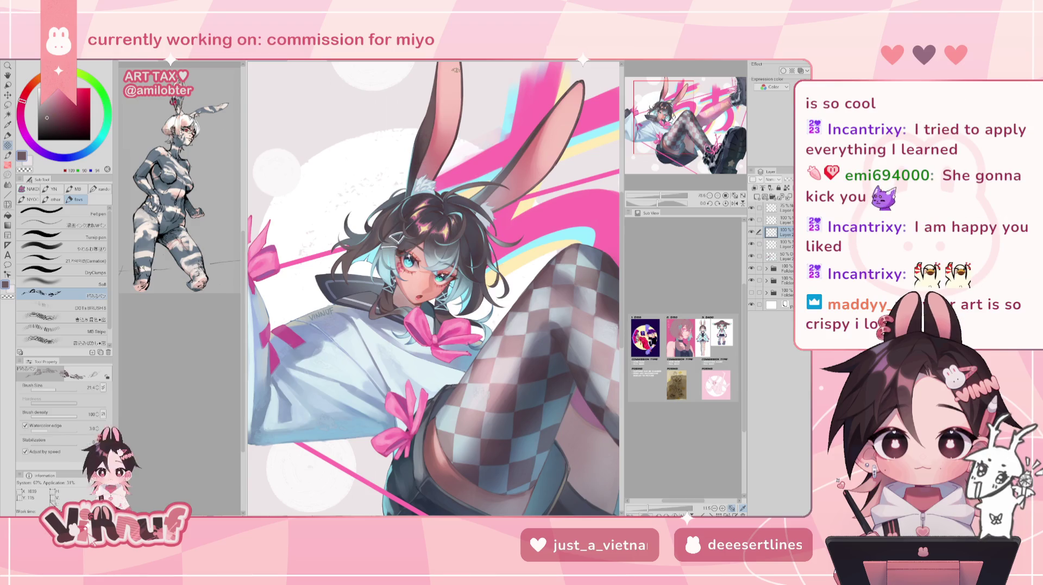
pyautogui.press('e')
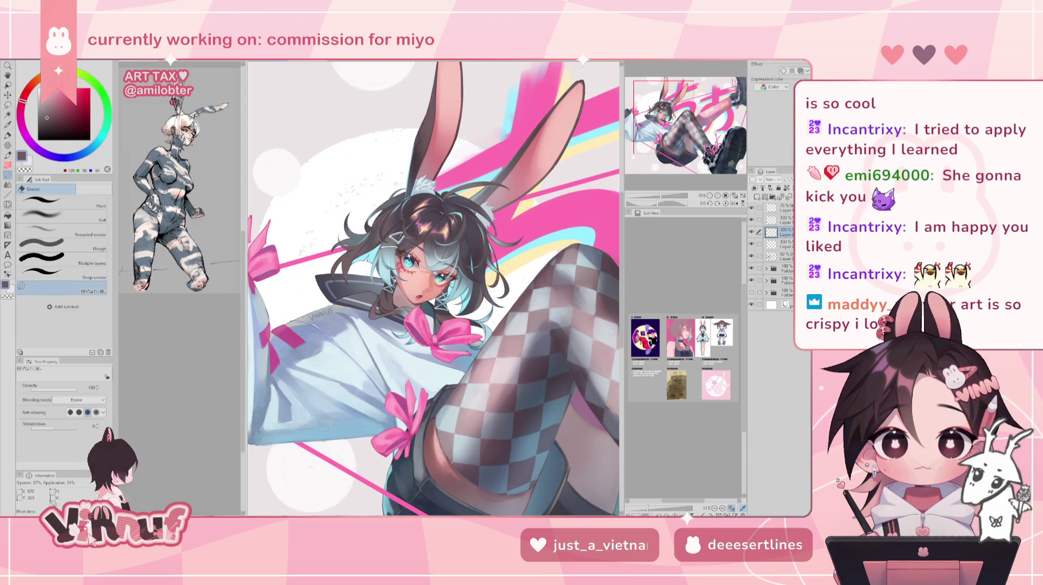
pyautogui.press('b')
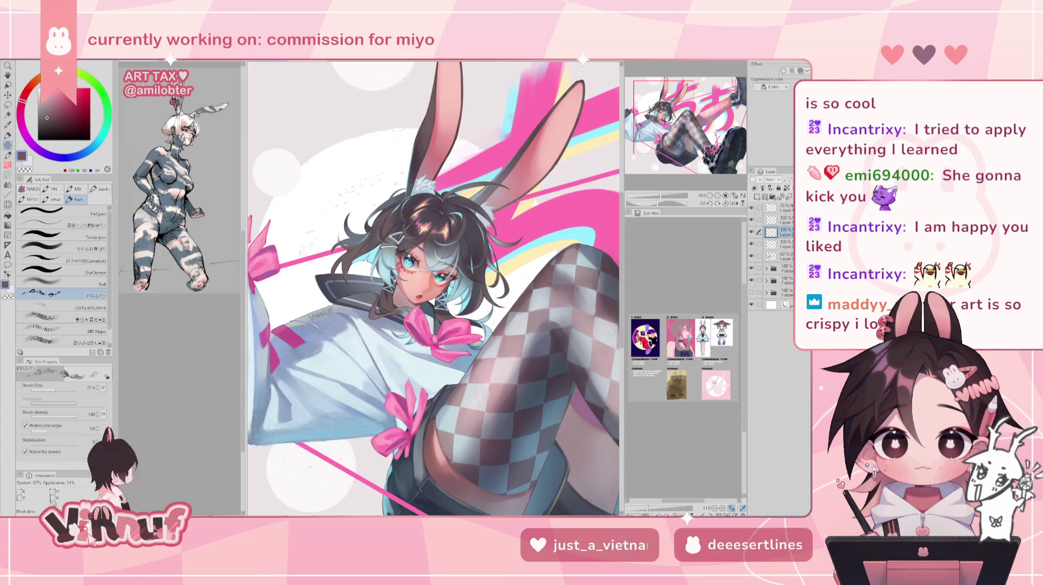
pyautogui.moveTo(434, 288)
pyautogui.mouseDown()
pyautogui.moveTo(418, 304)
pyautogui.moveTo(432, 337)
pyautogui.moveTo(462, 304)
pyautogui.moveTo(429, 272)
pyautogui.mouseUp()
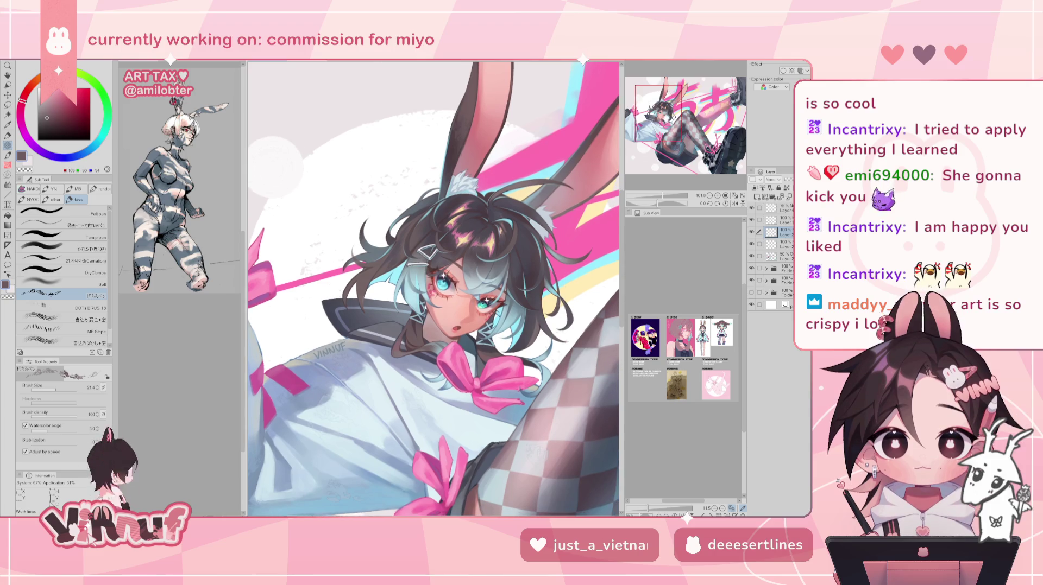
# Rotate the view counter-clockwise and sample the inner-ear pink.
pyautogui.moveTo(668, 87); pyautogui.dragTo(679, 76)
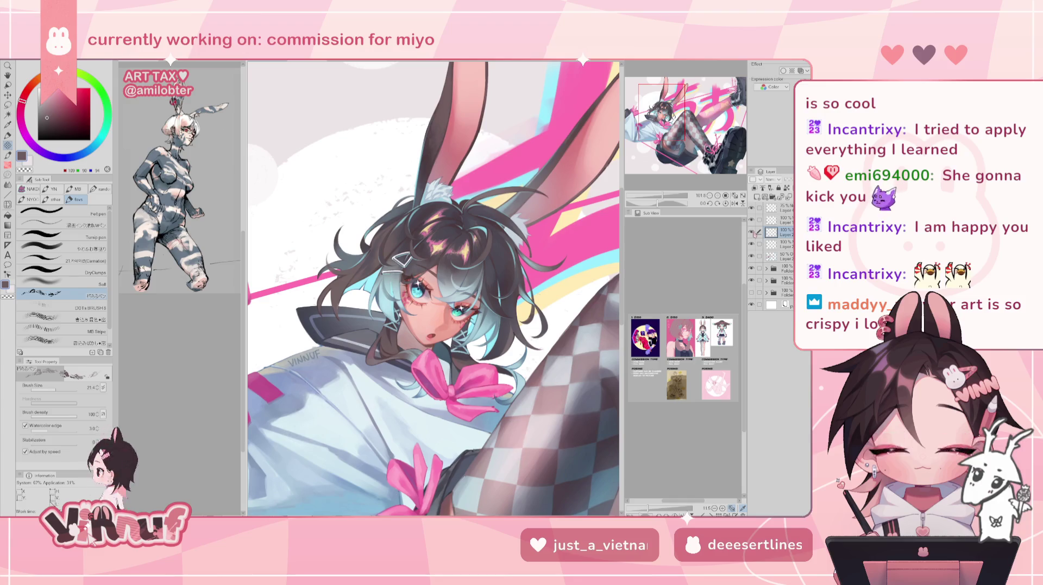
pyautogui.press('-')
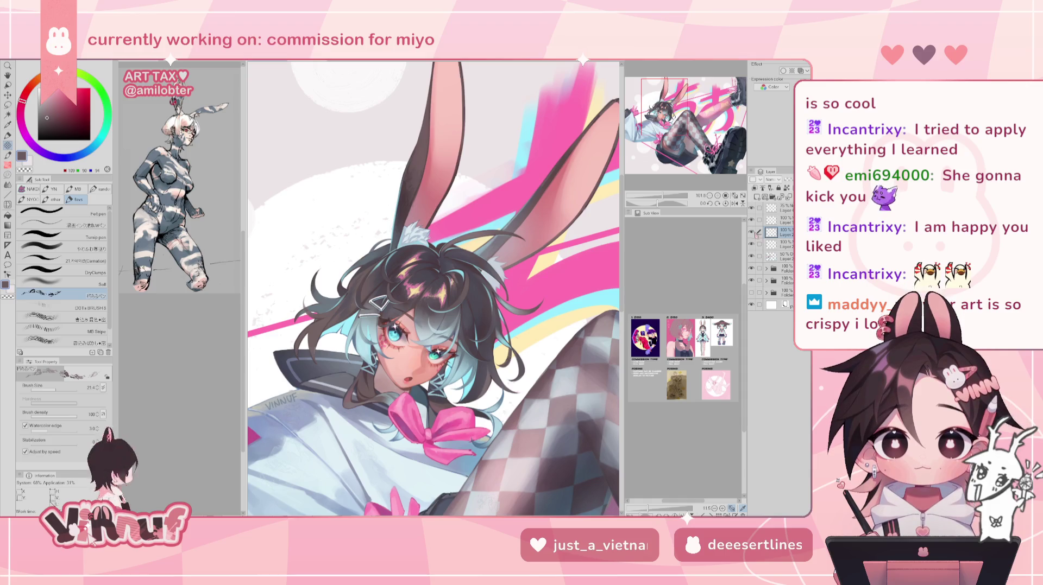
pyautogui.press('e')
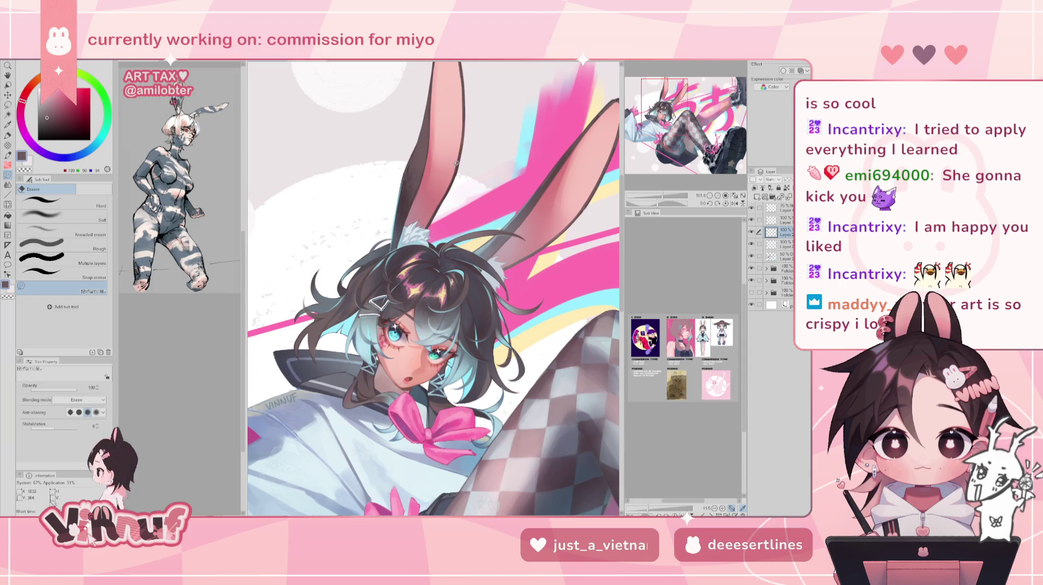
pyautogui.press('b')
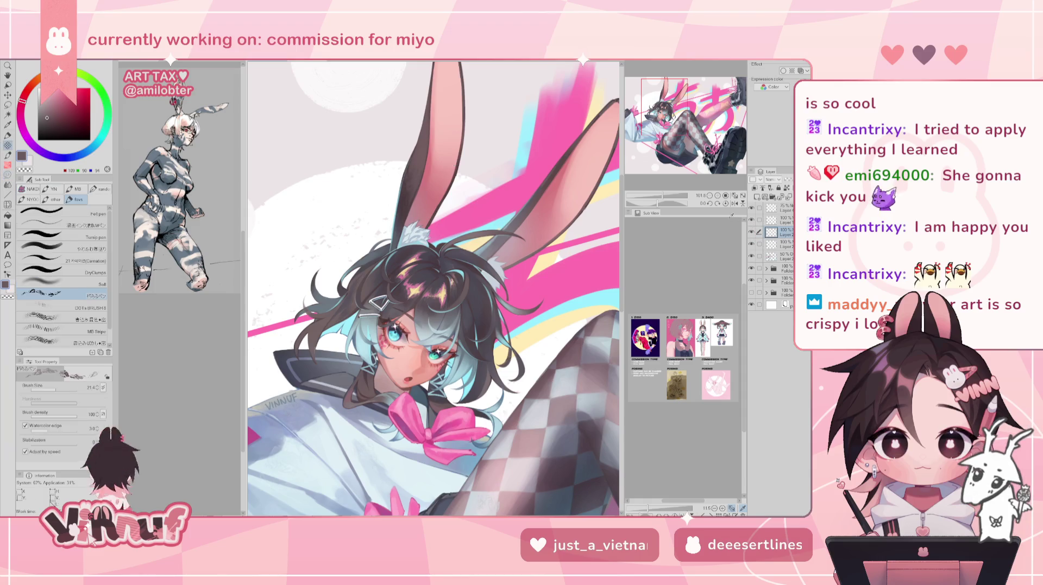
pyautogui.hotkey('ctrl', 'z')
pyautogui.keyDown('alt'); pyautogui.click(527, 210); pyautogui.keyUp('alt')
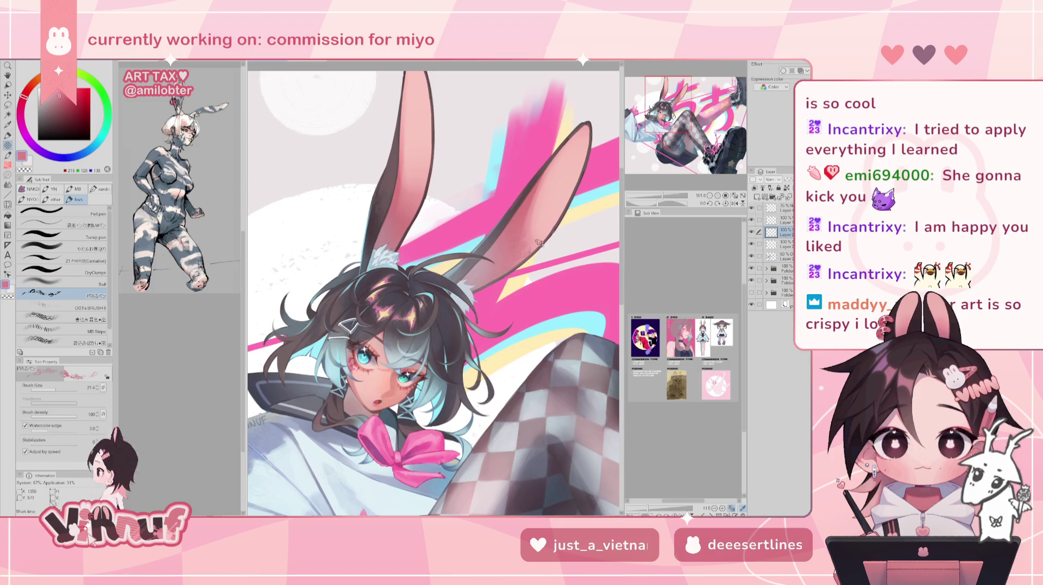
# Mirror-check the drawing, then sample a dark brown-grey tone from the hair.
pyautogui.press('h')
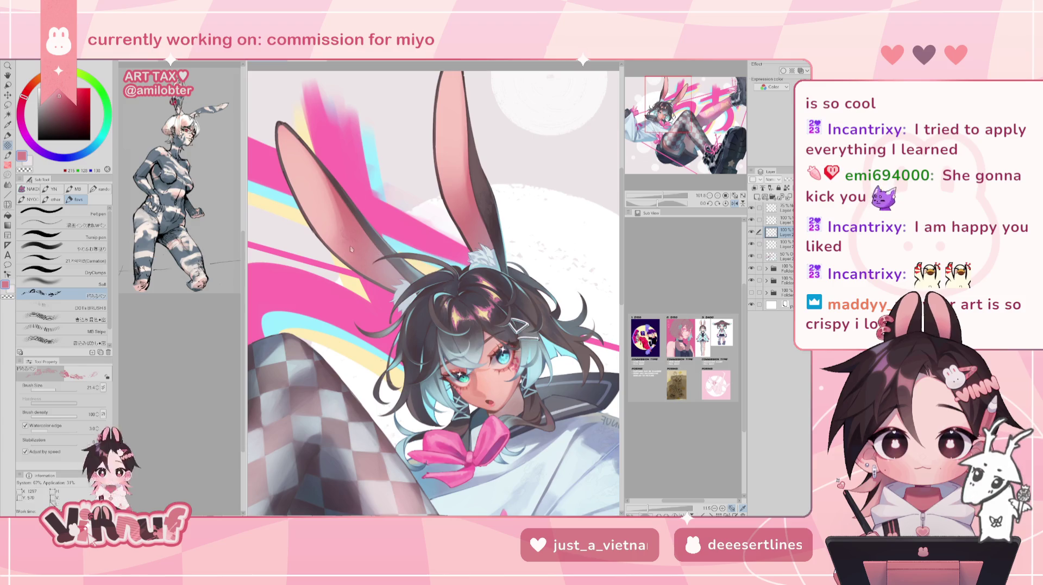
pyautogui.press('h')
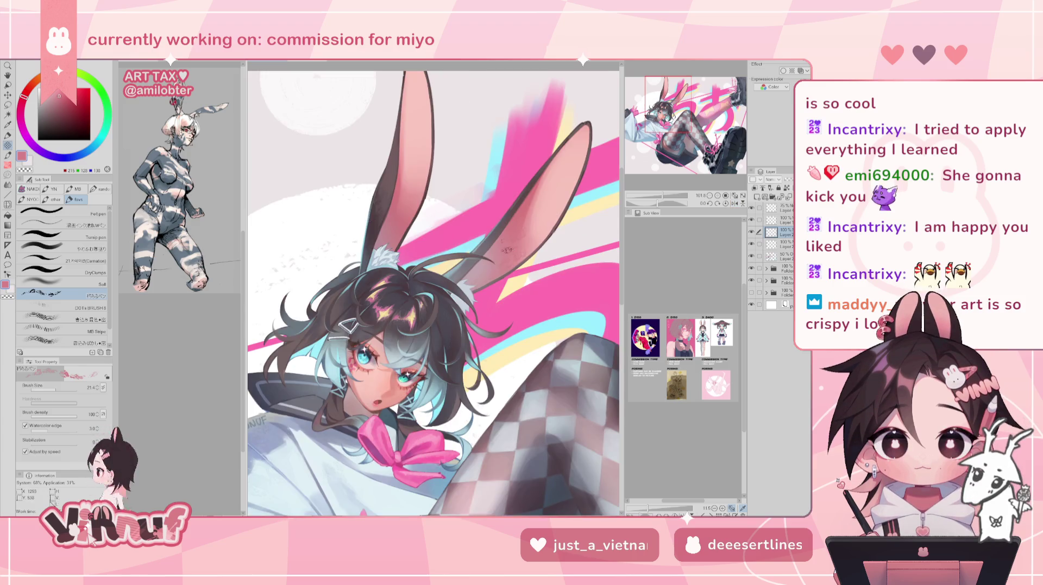
pyautogui.scroll(-5, 545, 158)
pyautogui.scroll(4, 545, 158)
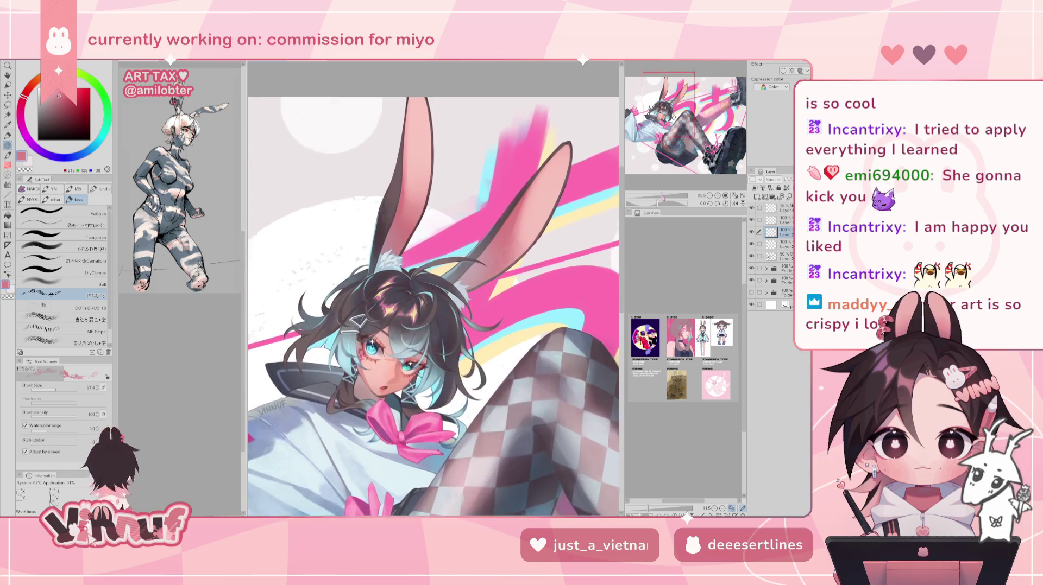
pyautogui.press('-')
pyautogui.keyDown('alt'); pyautogui.click(373, 229); pyautogui.keyUp('alt')
pyautogui.keyDown('alt'); pyautogui.click(502, 208); pyautogui.keyUp('alt')
pyautogui.scroll(4, 433, 288)
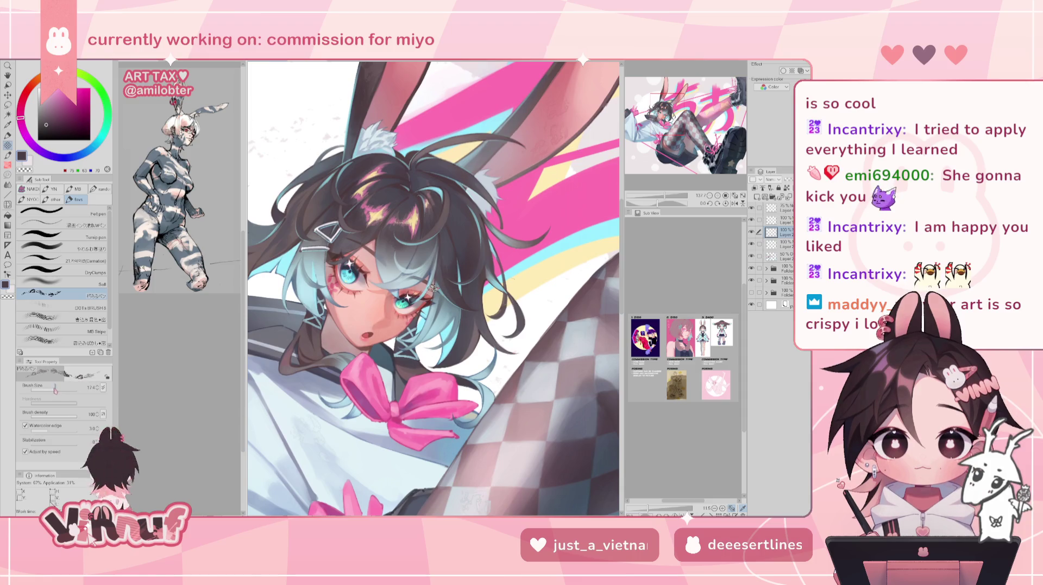
# Shade the dark hair around the face with several sampled hair tones, checking it mirrored.
pyautogui.keyDown('alt'); pyautogui.click(469, 261); pyautogui.keyUp('alt')
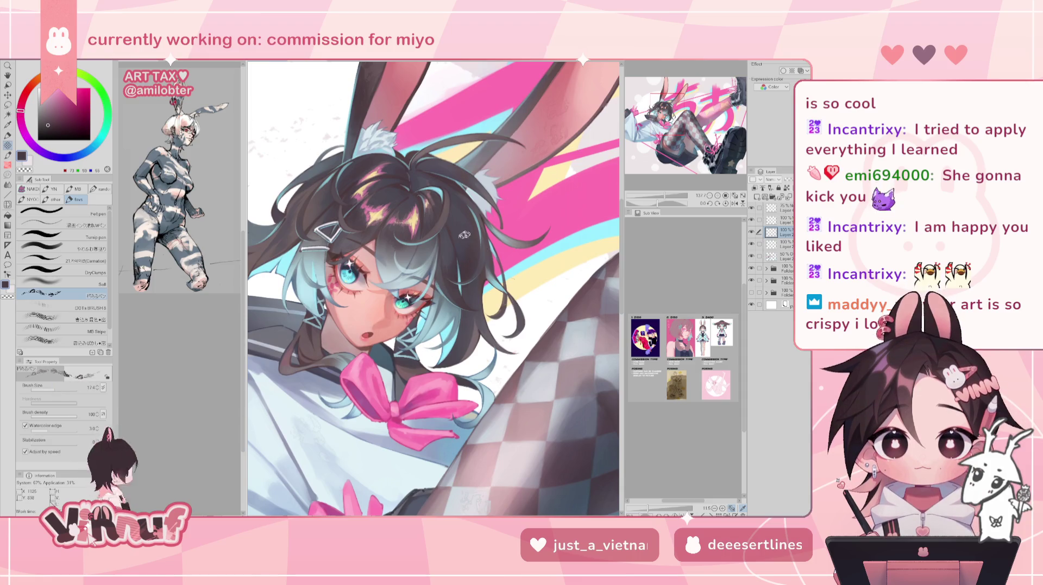
pyautogui.keyDown('alt'); pyautogui.click(465, 200); pyautogui.keyUp('alt')
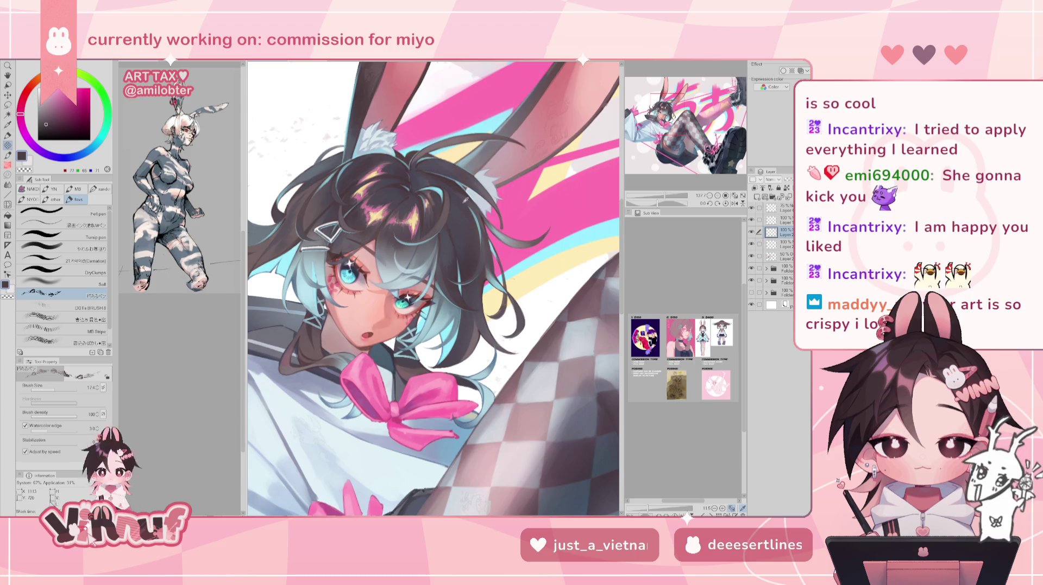
pyautogui.keyDown('alt'); pyautogui.click(473, 267); pyautogui.keyUp('alt')
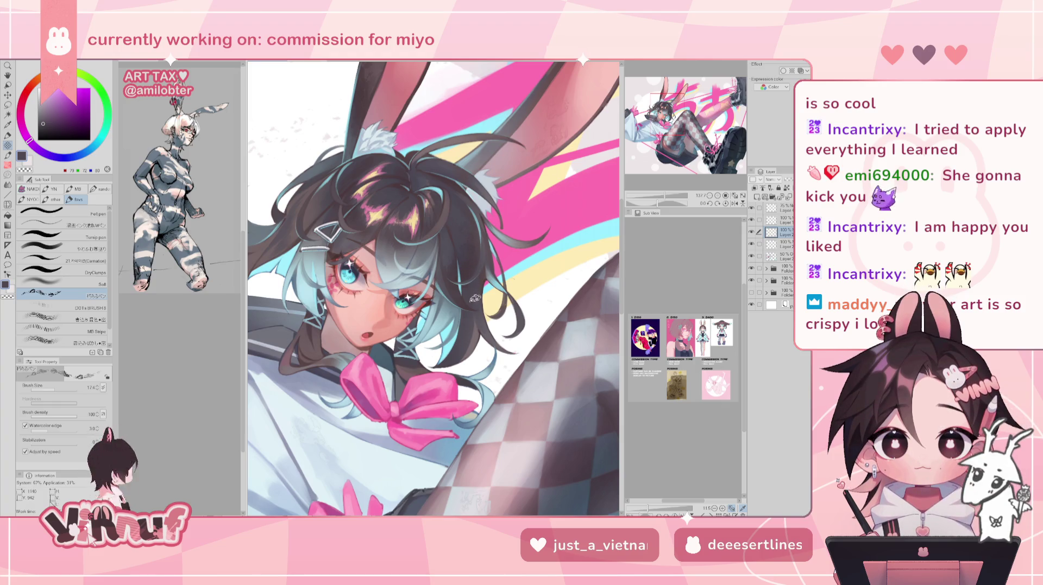
pyautogui.press('h')
pyautogui.keyDown('alt'); pyautogui.click(403, 212); pyautogui.keyUp('alt')
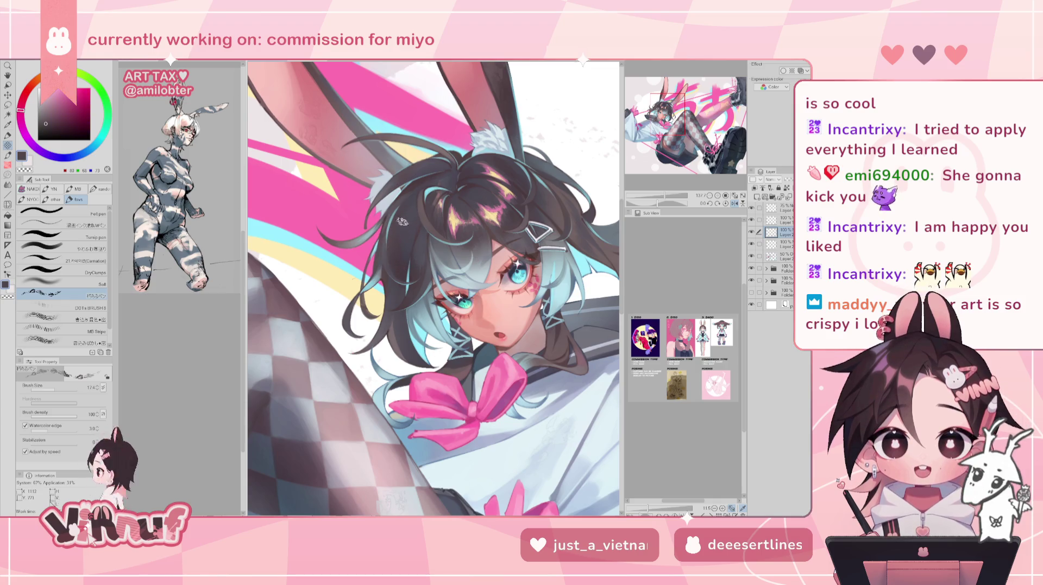
pyautogui.press('h')
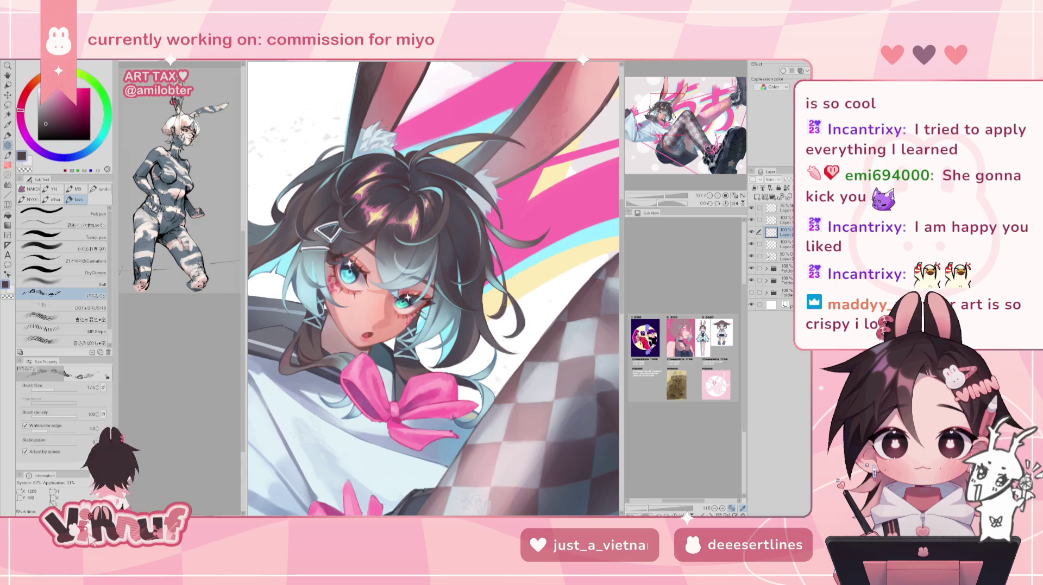
# Add dark purple shading and pink highlight touches to the hair, rechecking the mirrored view.
pyautogui.keyDown('alt'); pyautogui.click(465, 240); pyautogui.keyUp('alt')
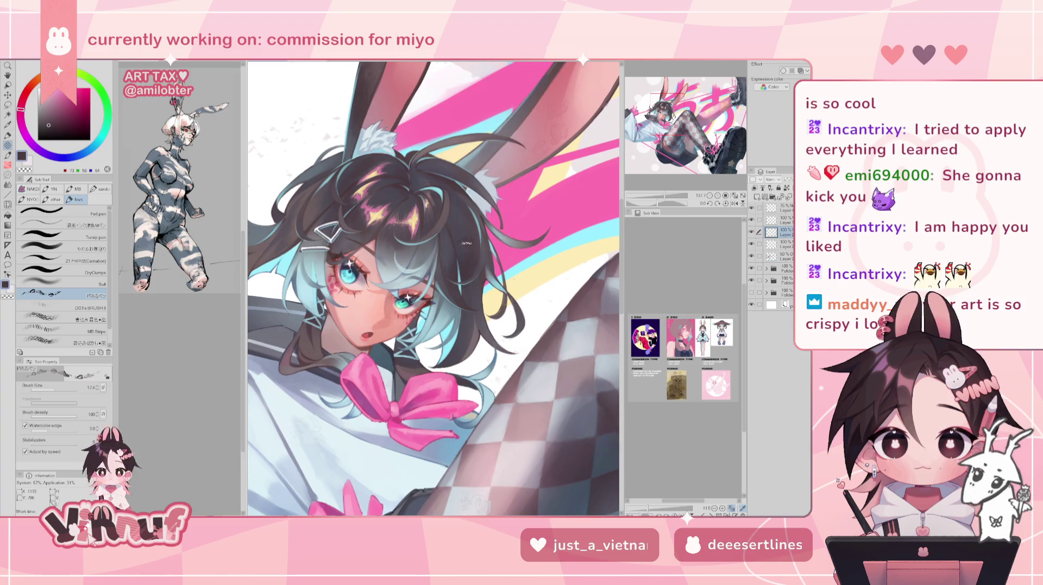
pyautogui.press('h')
pyautogui.keyDown('alt'); pyautogui.click(404, 239); pyautogui.keyUp('alt')
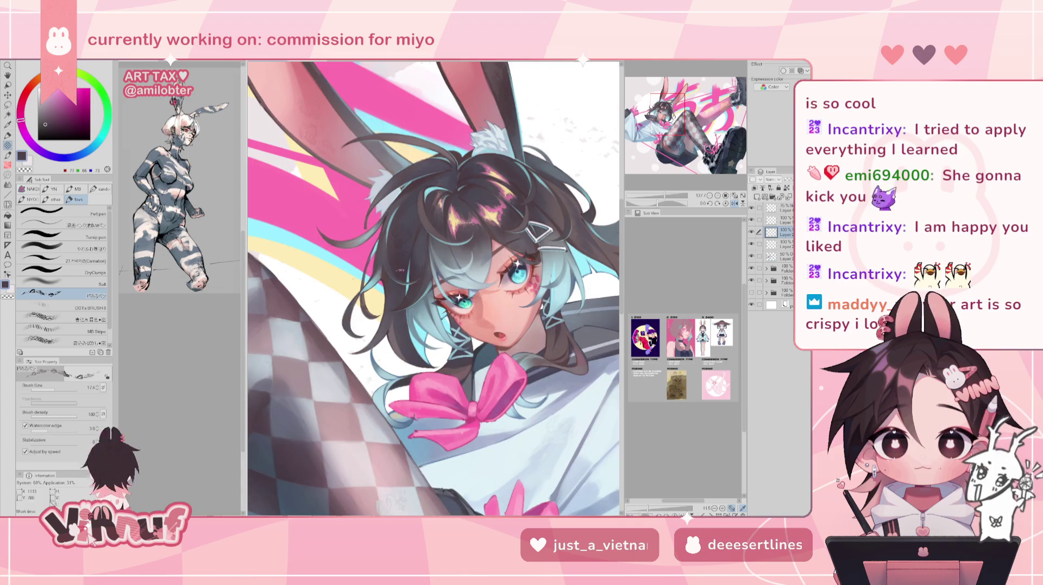
pyautogui.press('h')
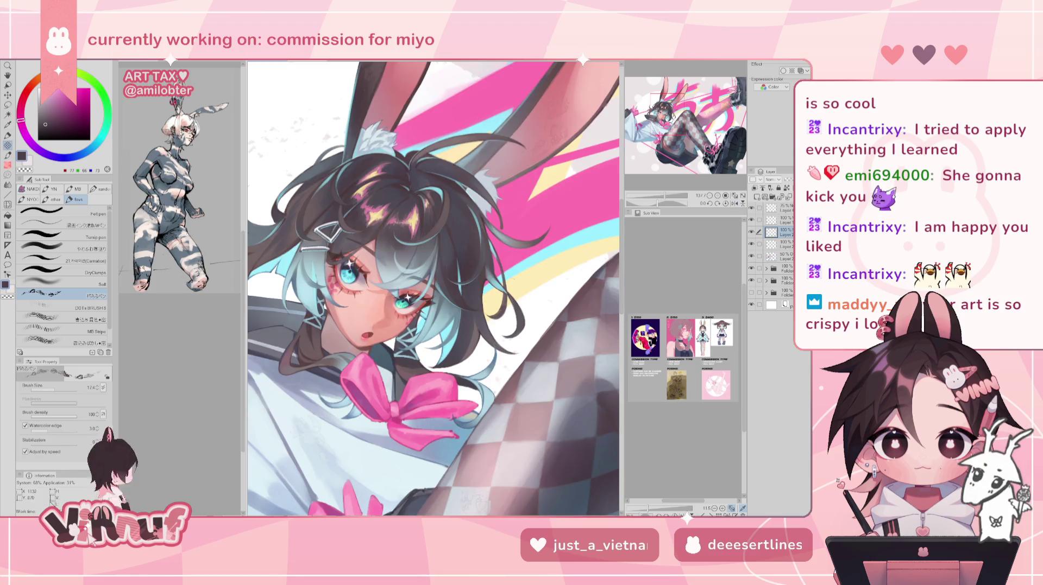
pyautogui.keyDown('alt'); pyautogui.click(469, 274); pyautogui.keyUp('alt')
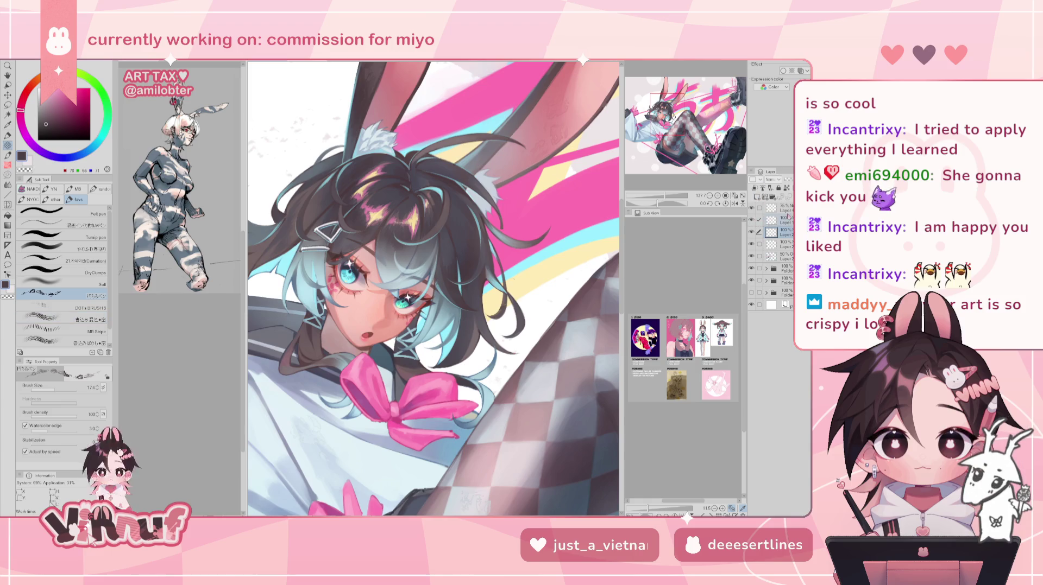
pyautogui.keyDown('alt'); pyautogui.click(396, 188); pyautogui.keyUp('alt')
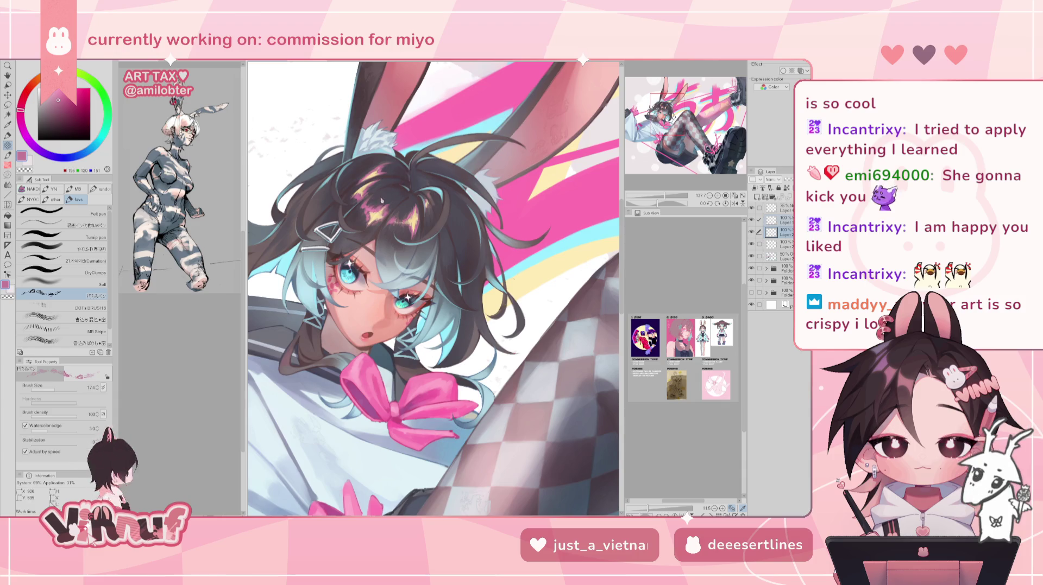
pyautogui.keyDown('alt'); pyautogui.click(472, 259); pyautogui.keyUp('alt')
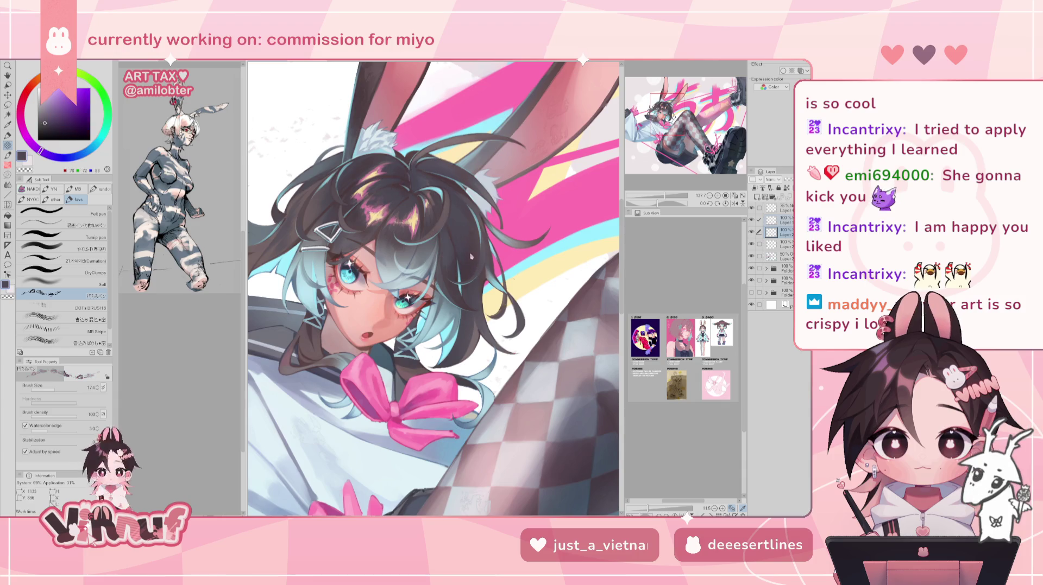
pyautogui.moveTo(465, 231); pyautogui.dragTo(389, 239)
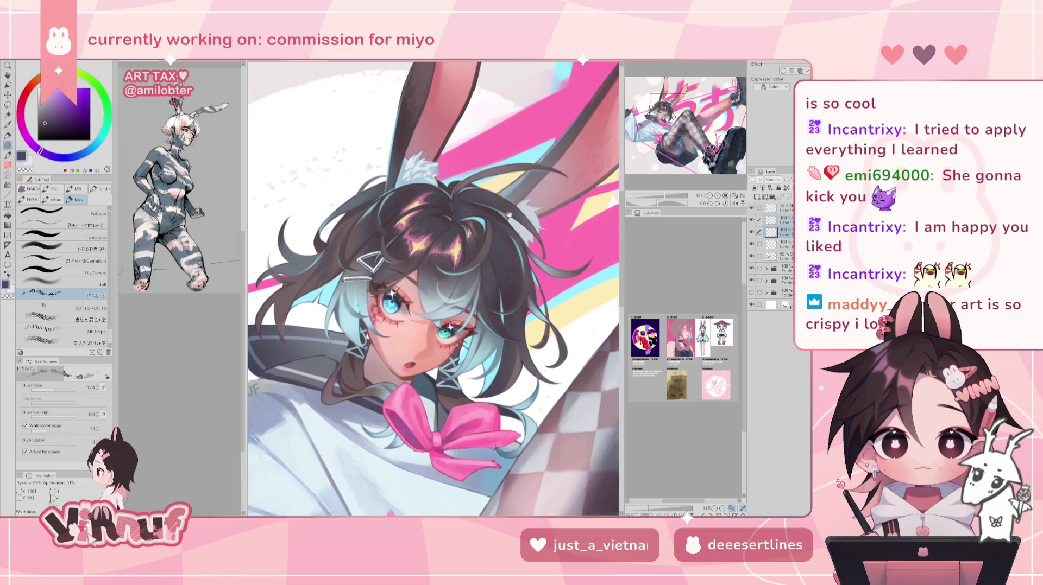
# Touch up the dark hair beside the hair clip using colours sampled from nearby hair.
pyautogui.keyDown('alt'); pyautogui.click(372, 274); pyautogui.keyUp('alt')
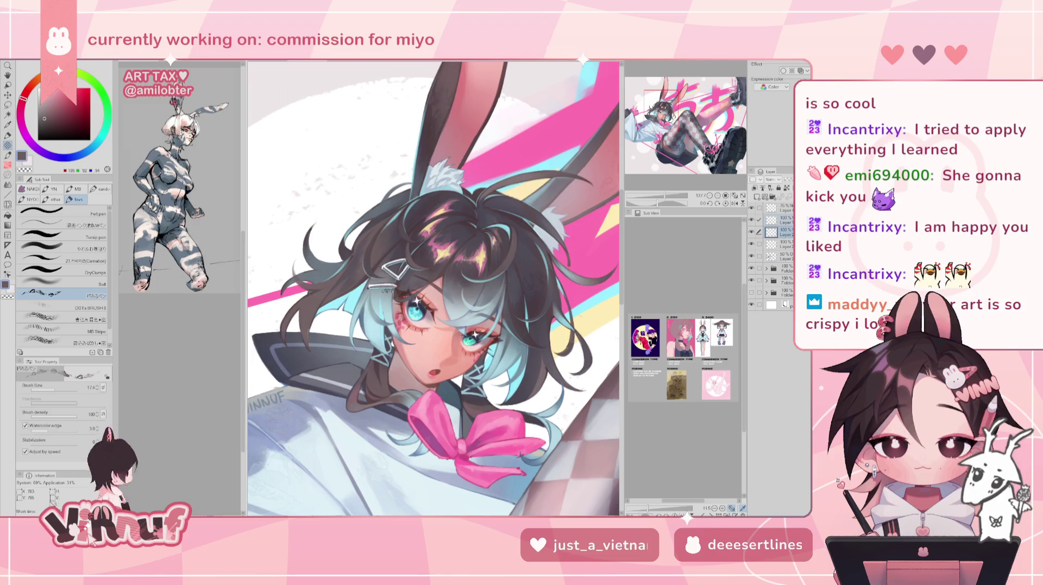
pyautogui.keyDown('alt'); pyautogui.click(456, 293); pyautogui.keyUp('alt')
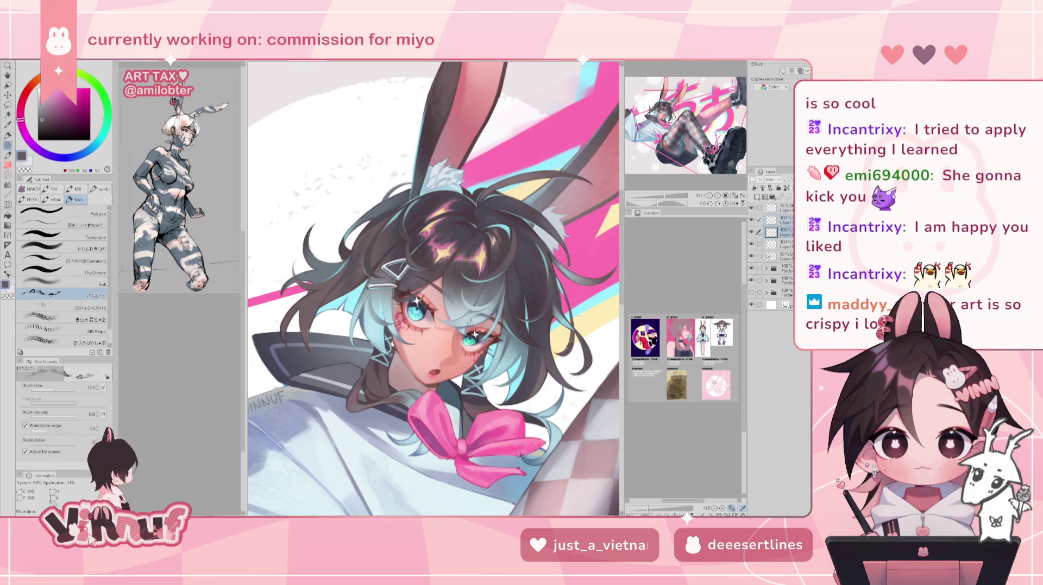
pyautogui.moveTo(468, 317); pyautogui.dragTo(496, 216)
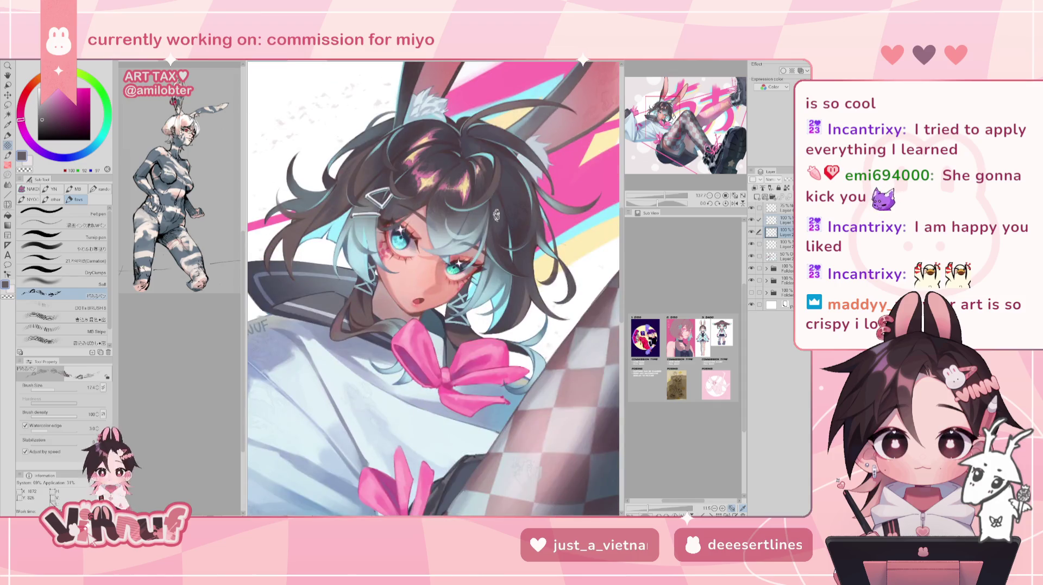
pyautogui.moveTo(563, 328); pyautogui.dragTo(476, 165)
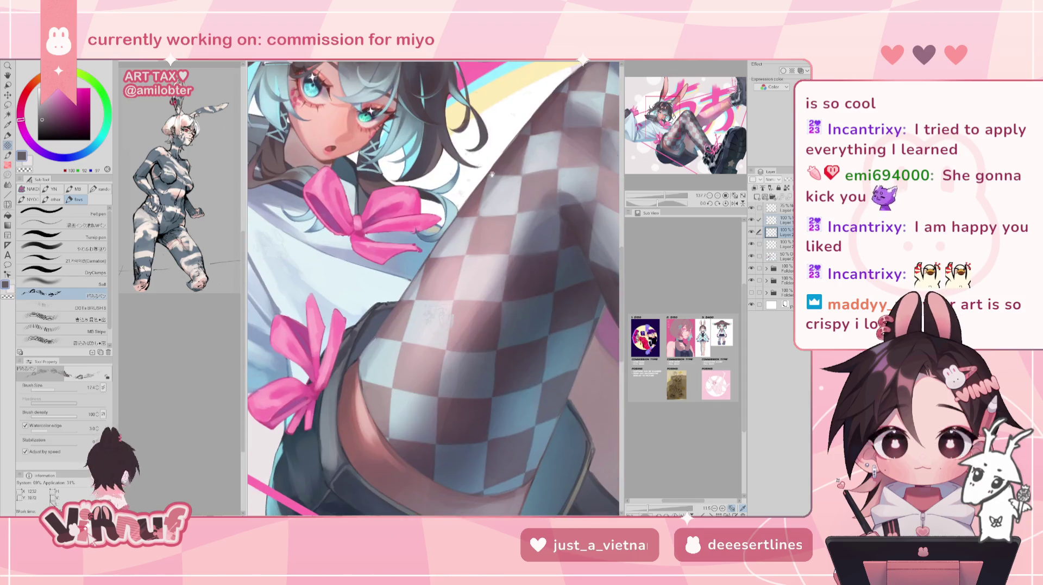
# Shade the checkered stockings with sampled blue-grey, purple-grey, reddish-brown and pinkish tones.
pyautogui.keyDown('alt'); pyautogui.click(492, 414); pyautogui.keyUp('alt')
pyautogui.scroll(-4, 438, 316)
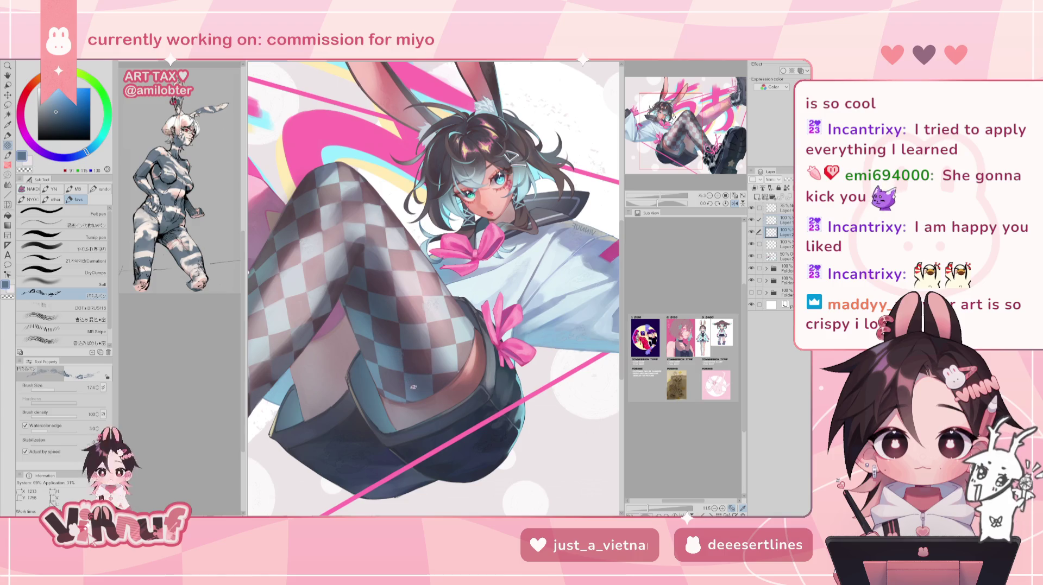
pyautogui.keyDown('alt'); pyautogui.click(391, 340); pyautogui.keyUp('alt')
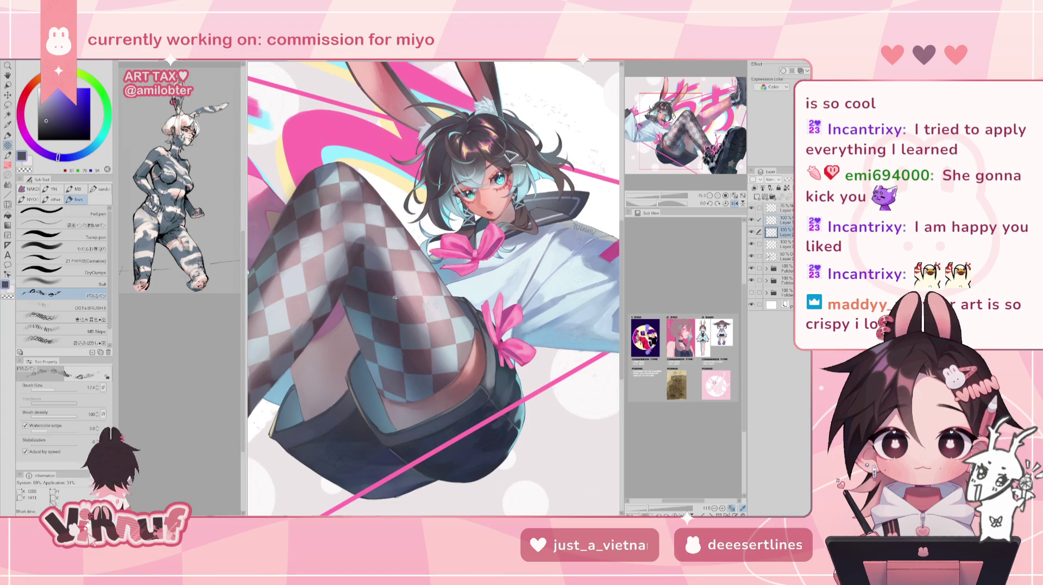
pyautogui.keyDown('alt'); pyautogui.click(367, 269); pyautogui.keyUp('alt')
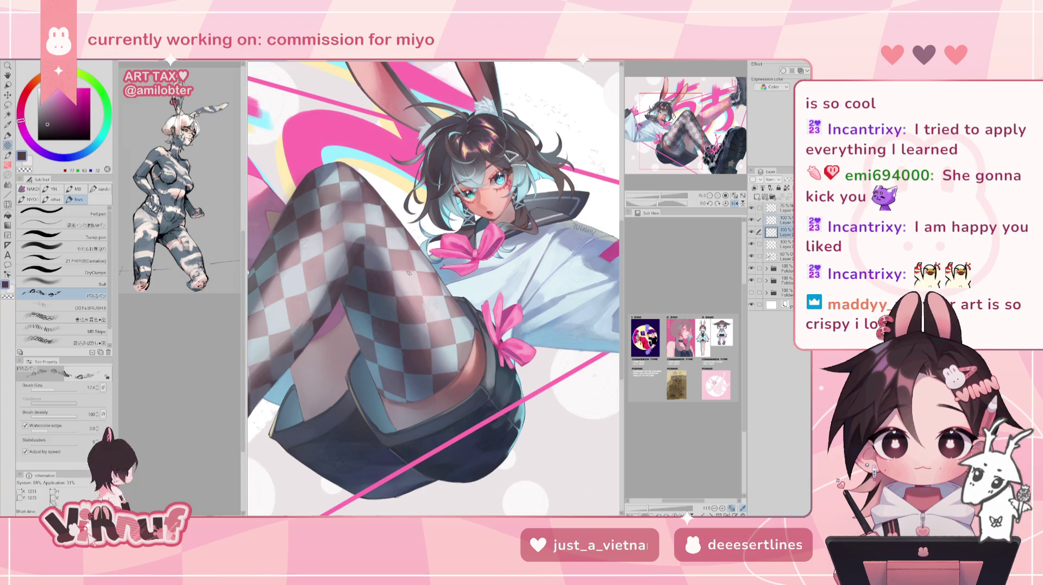
pyautogui.press('h')
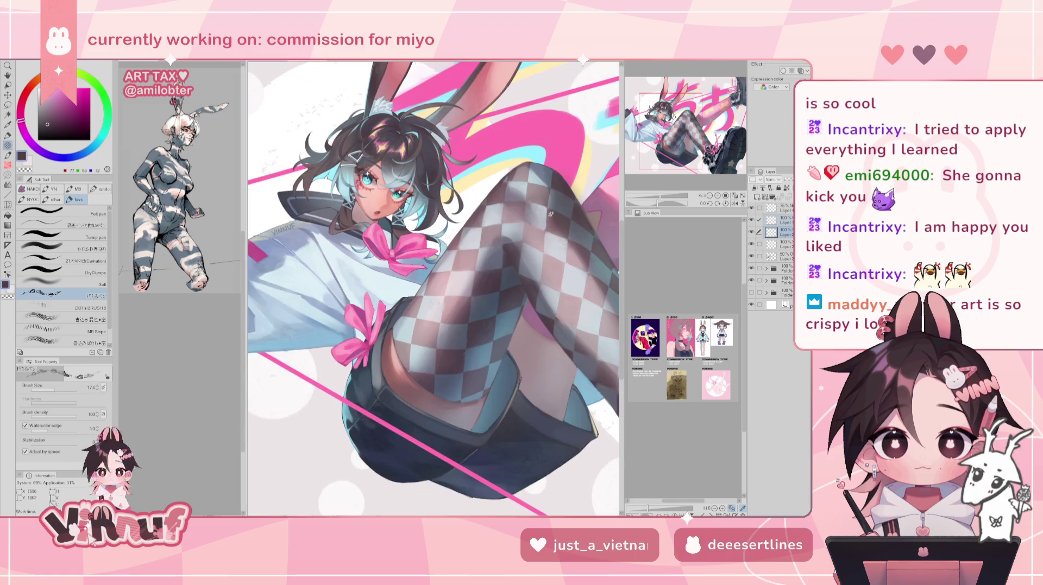
pyautogui.keyDown('alt'); pyautogui.click(558, 223); pyautogui.keyUp('alt')
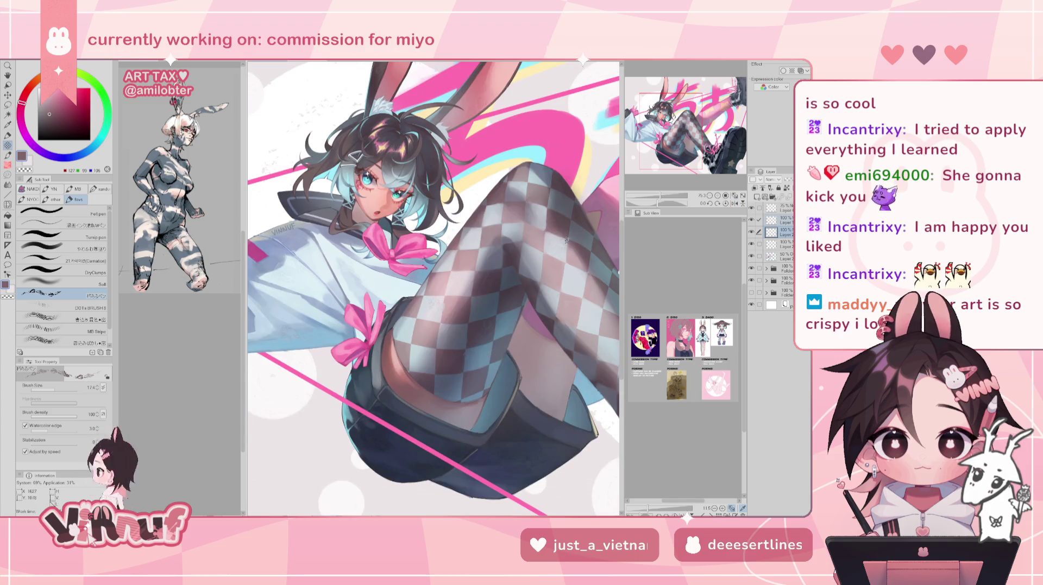
pyautogui.moveTo(578, 261)
pyautogui.mouseDown()
pyautogui.moveTo(505, 303)
pyautogui.moveTo(613, 392)
pyautogui.mouseUp()
# Review the legs mirrored and in a fit-to-window view, then zoom back to the face.
pyautogui.keyDown('alt'); pyautogui.click(427, 249); pyautogui.keyUp('alt')
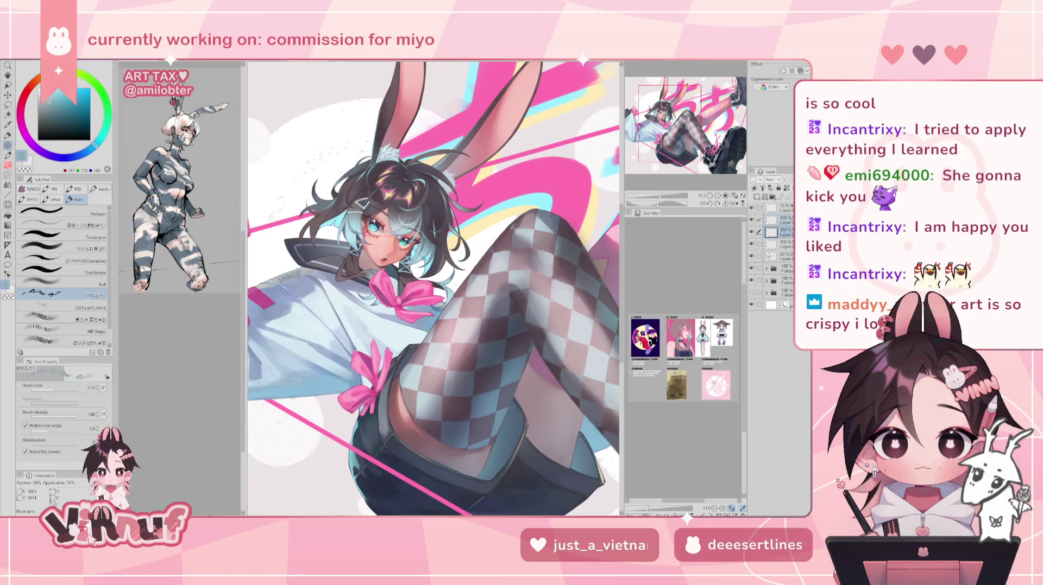
pyautogui.press('h')
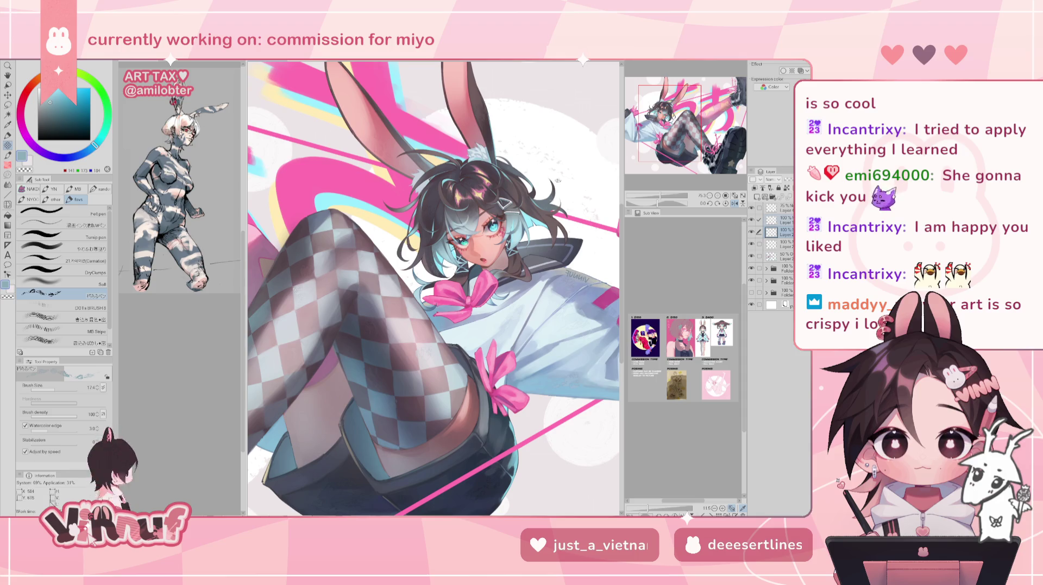
pyautogui.press('h')
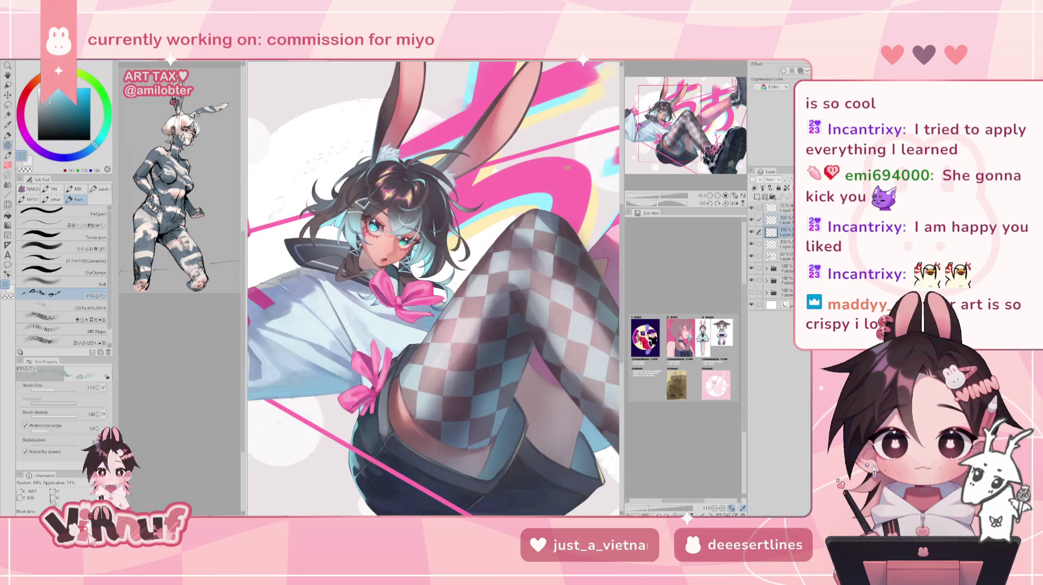
pyautogui.moveTo(435, 287); pyautogui.dragTo(449, 262)
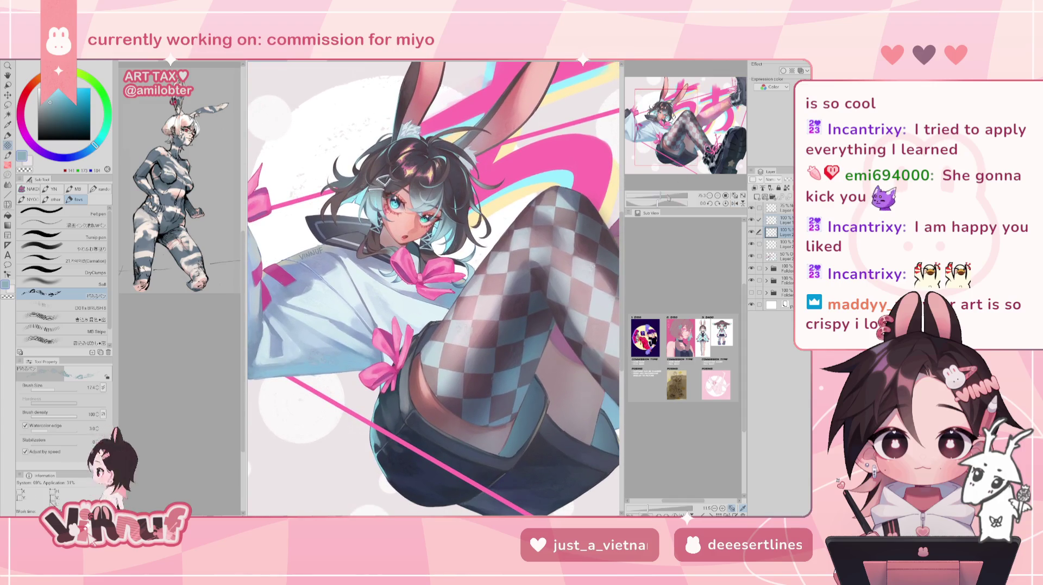
pyautogui.hotkey('ctrl', '-')
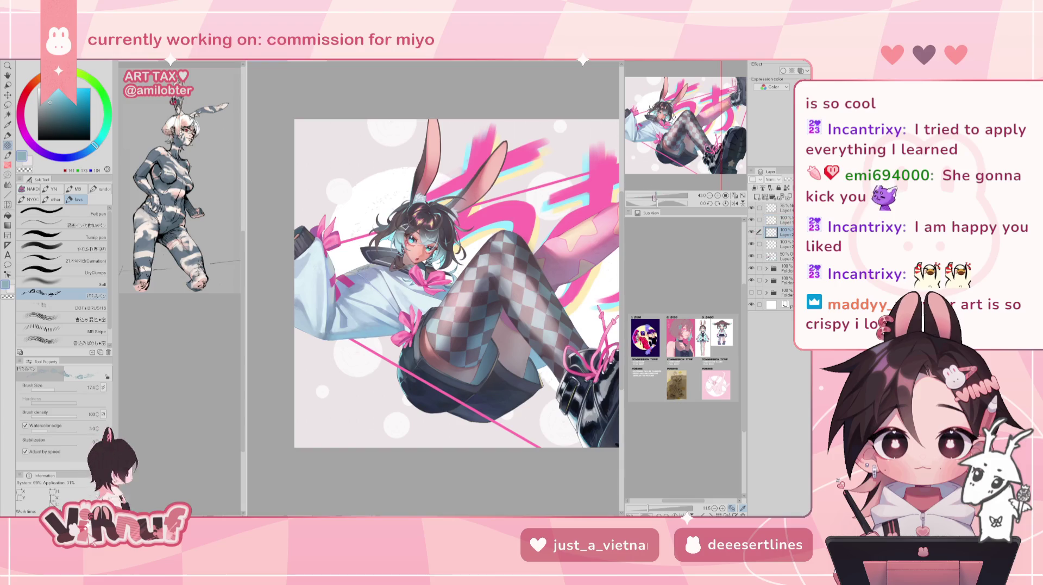
pyautogui.hotkey('ctrl', '+')
pyautogui.hotkey('ctrl', '+')
pyautogui.hotkey('ctrl', '+')
pyautogui.click(92, 317)
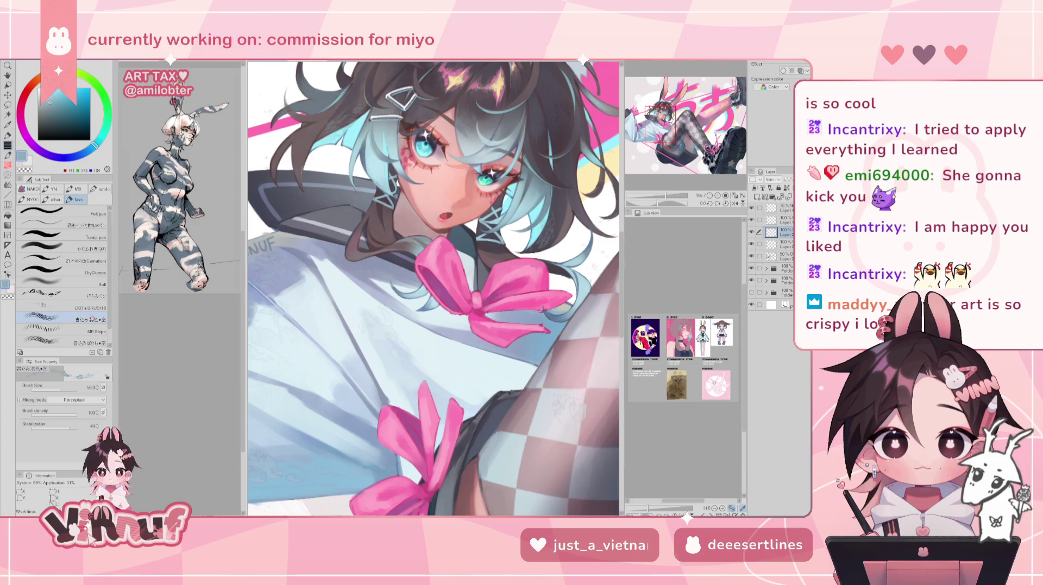
# Zoom in, pick a pale yellow and reduce the brush size to 39.7.
pyautogui.scroll(3, 460, 259)
pyautogui.scroll(2, 460, 259)
pyautogui.keyDown('alt'); pyautogui.click(546, 173); pyautogui.keyUp('alt')
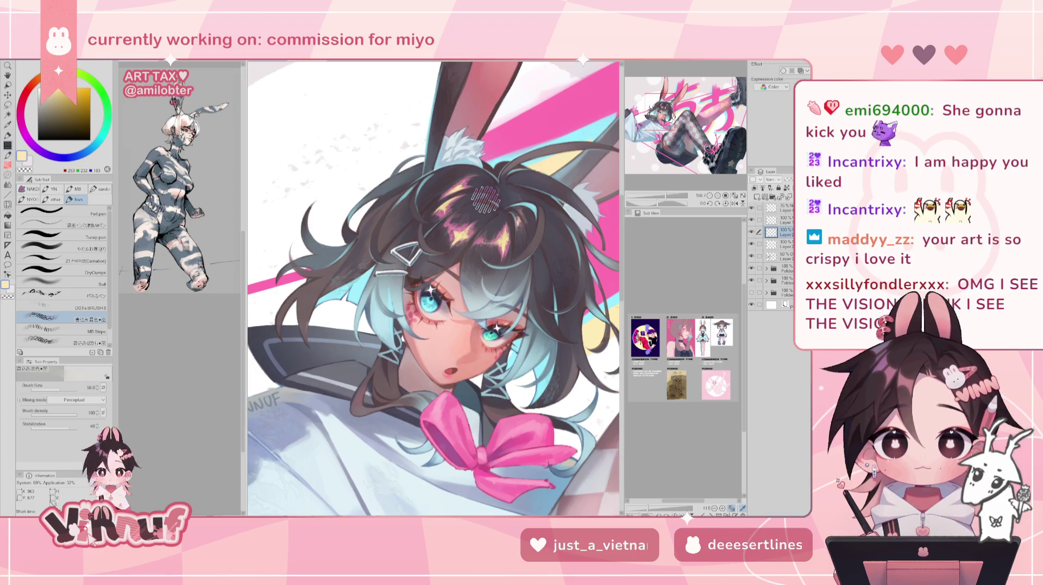
pyautogui.moveTo(68, 390); pyautogui.dragTo(59, 390)
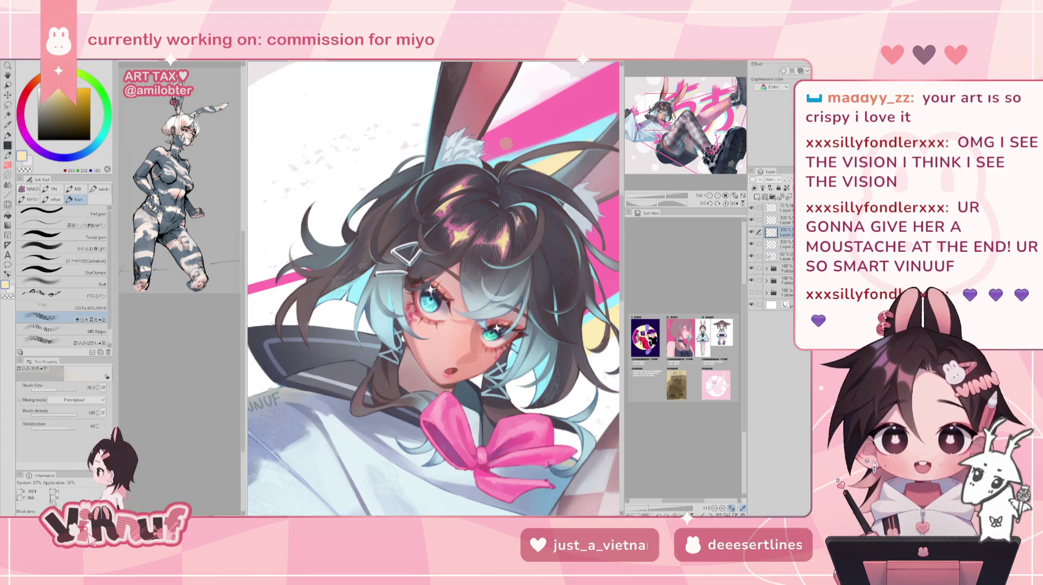
# Check the mirrored view, then set a greyish teal from the hair as the colour.
pyautogui.keyDown('alt'); pyautogui.click(364, 282); pyautogui.keyUp('alt')
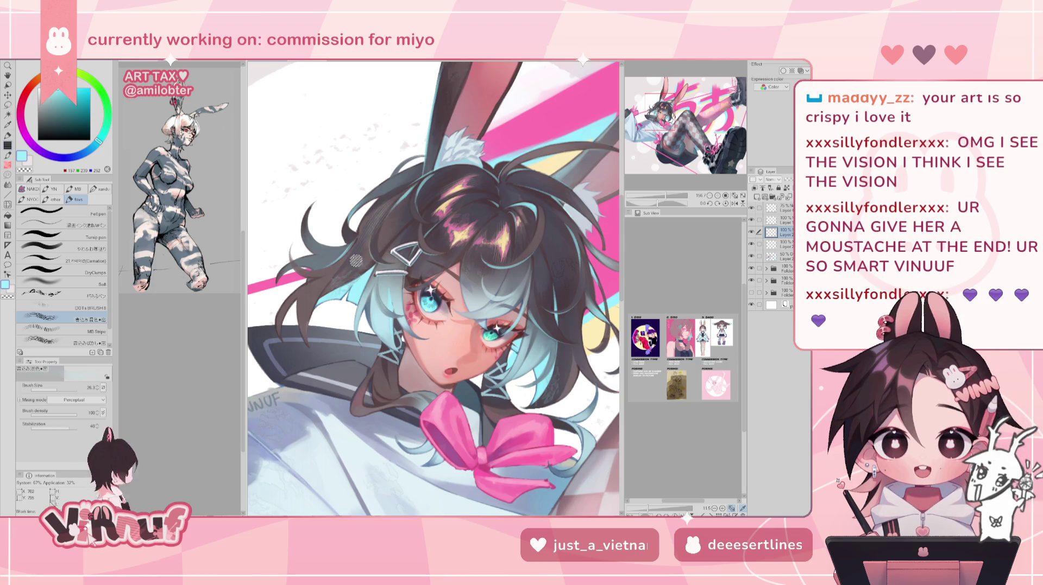
pyautogui.press('h')
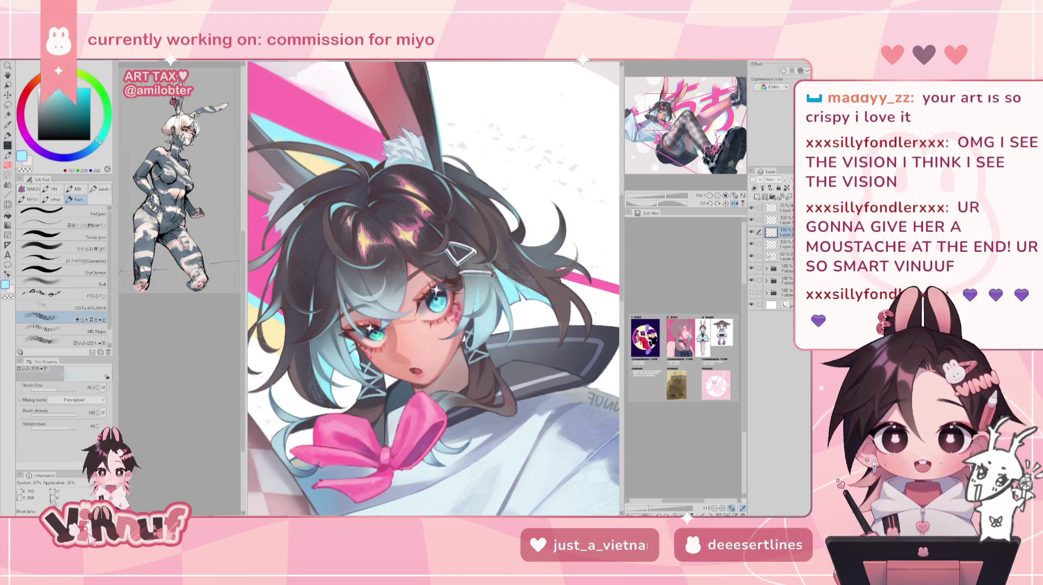
pyautogui.press('h')
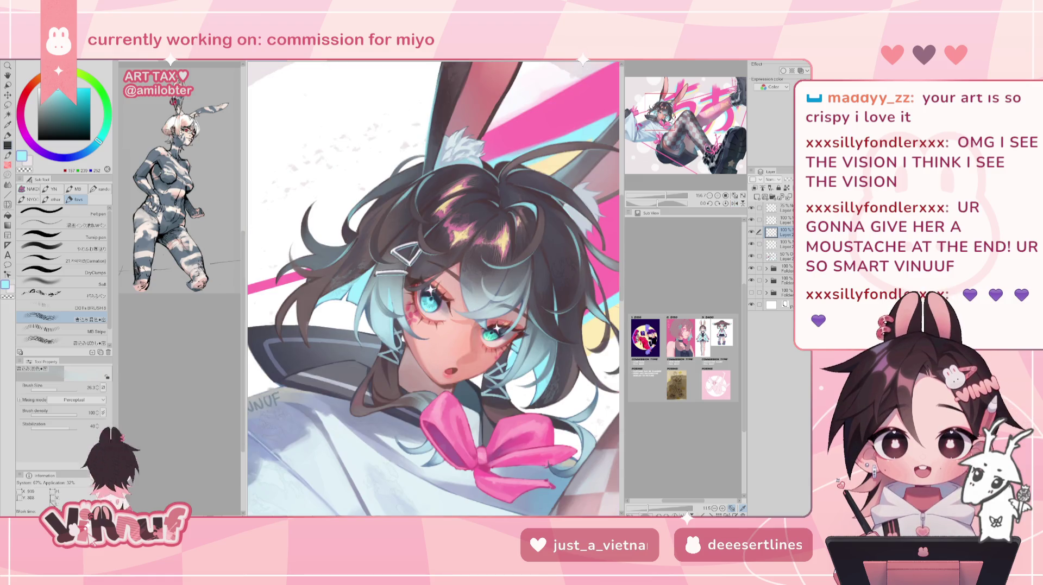
pyautogui.keyDown('alt'); pyautogui.click(572, 255); pyautogui.keyUp('alt')
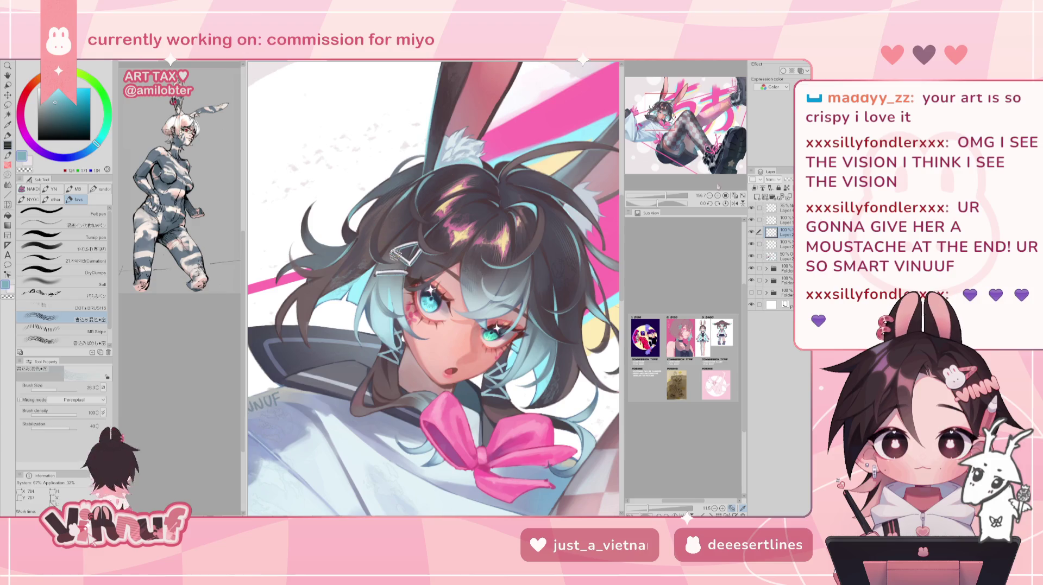
pyautogui.scroll(-5, 362, 232)
pyautogui.moveTo(439, 357); pyautogui.dragTo(437, 274)
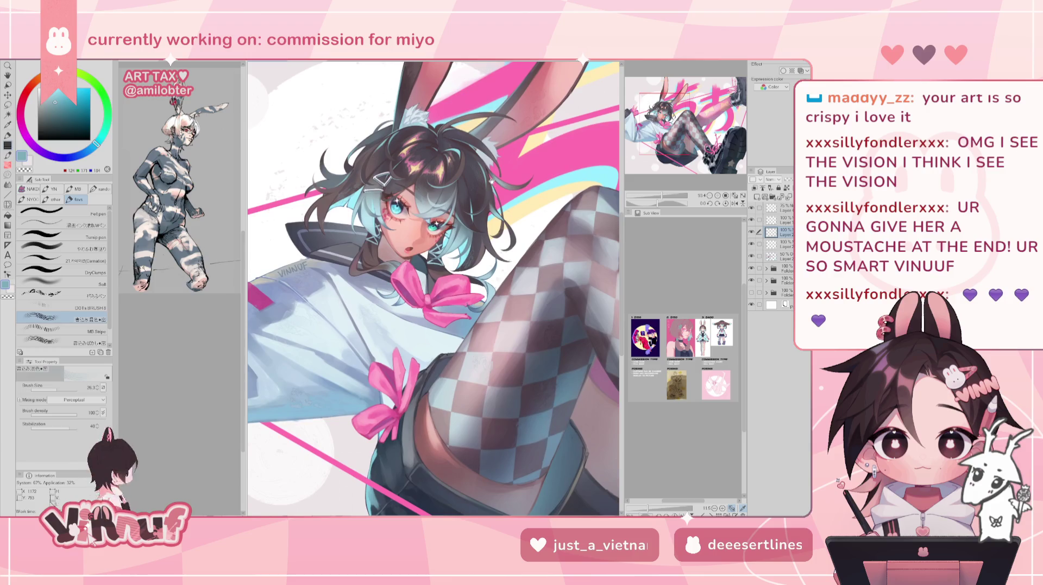
# Sample the ribbon bow's pink and choose a lighter pink for bow highlights.
pyautogui.keyDown('alt'); pyautogui.click(438, 274); pyautogui.keyUp('alt')
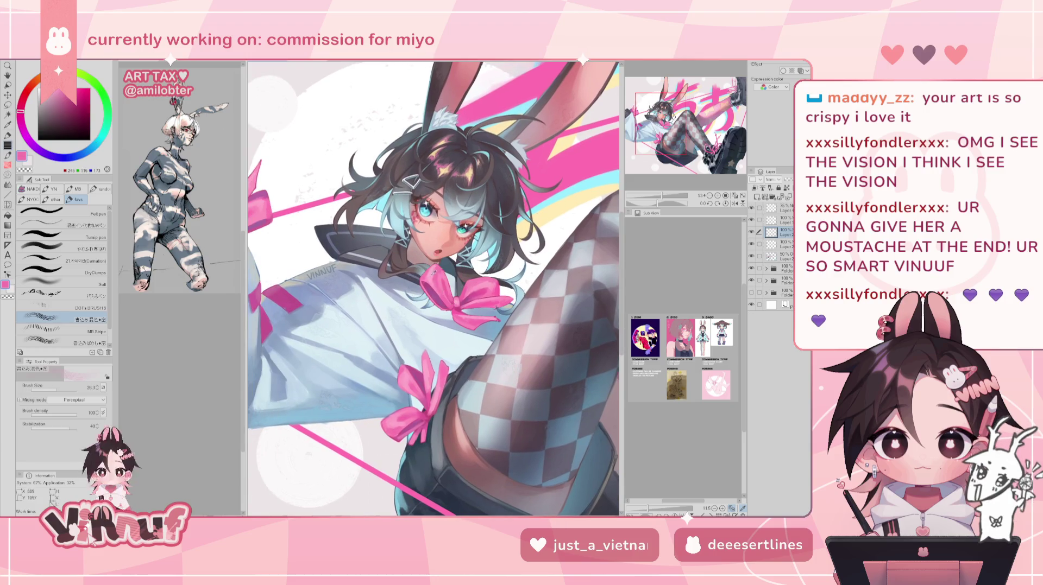
pyautogui.keyDown('alt'); pyautogui.click(446, 289); pyautogui.keyUp('alt')
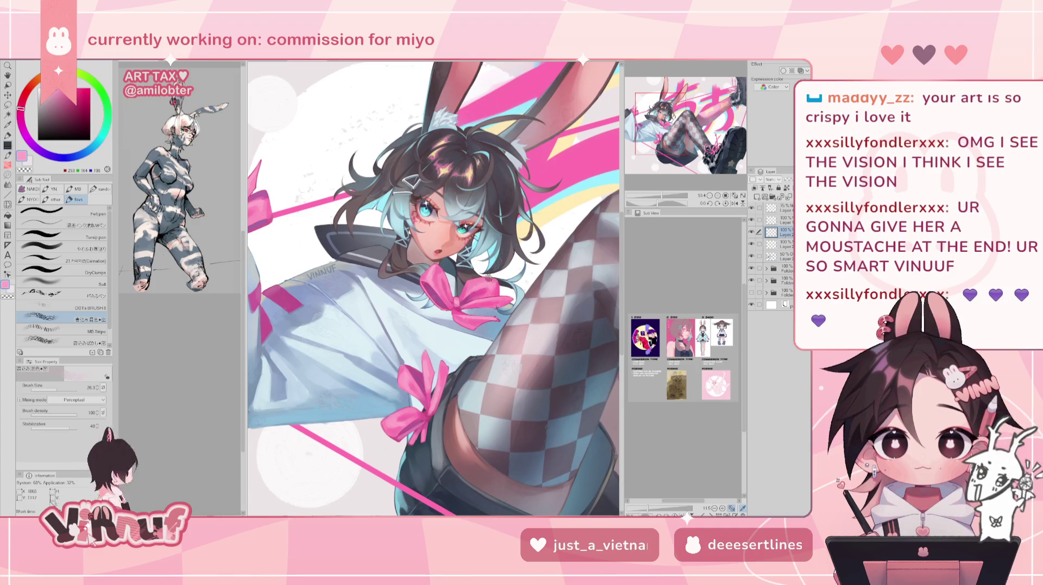
pyautogui.scroll(5, 427, 254)
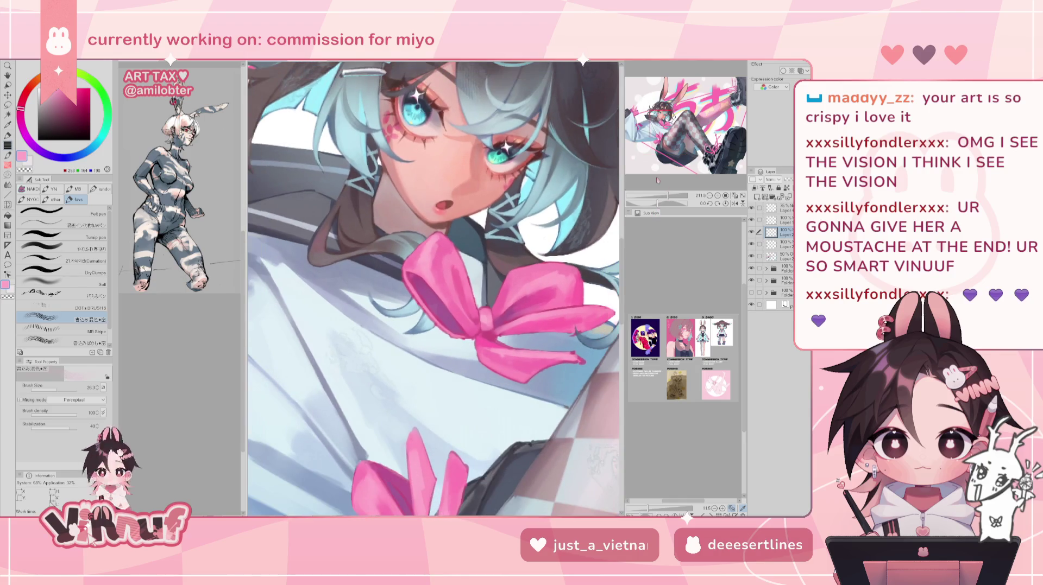
# Highlight the pink collar bow with sampled white, checking it in a mirrored view.
pyautogui.moveTo(427, 253); pyautogui.dragTo(282, 478)
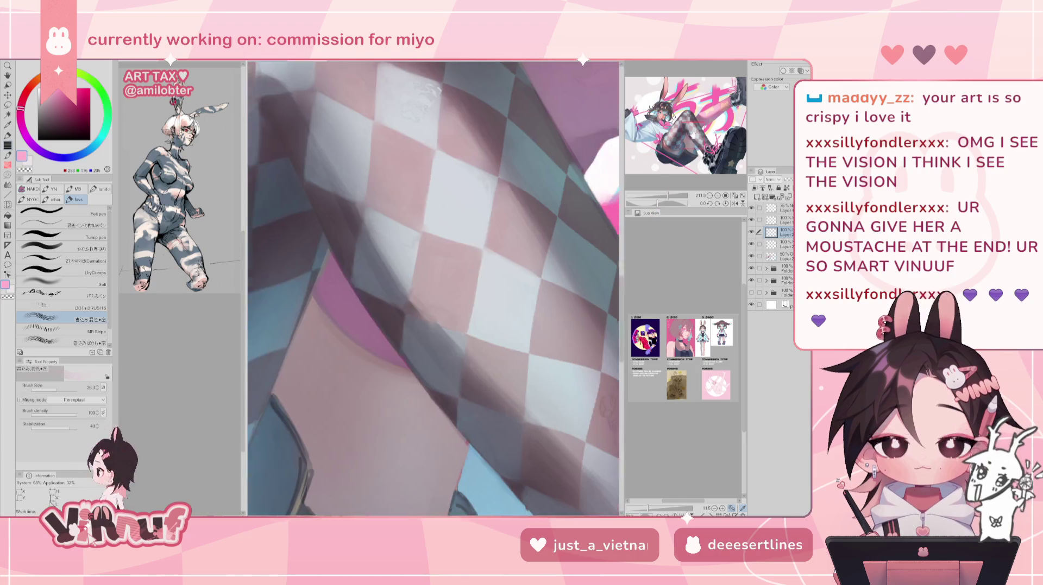
pyautogui.moveTo(296, 110); pyautogui.dragTo(499, 316)
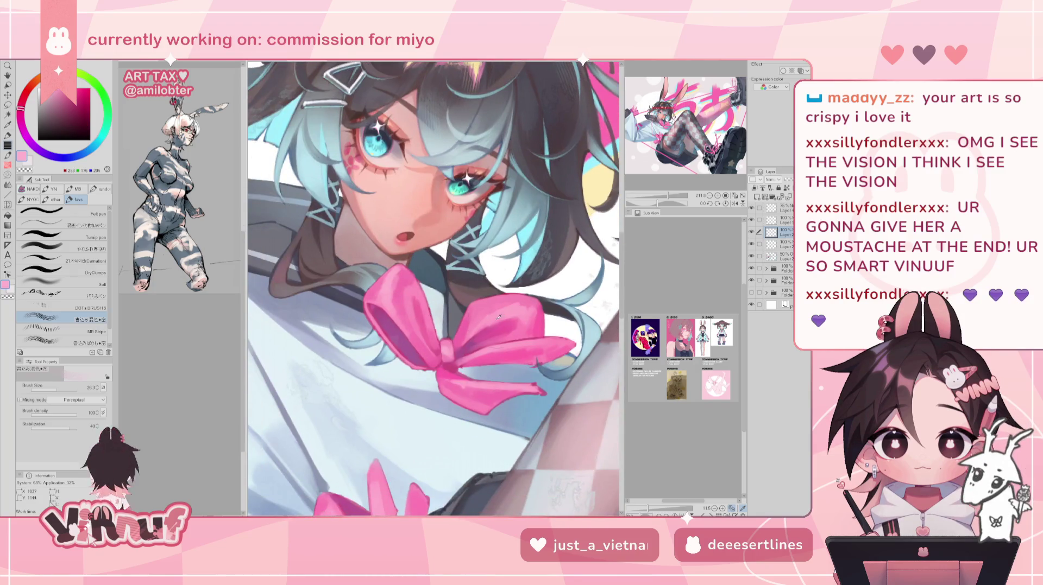
pyautogui.keyDown('alt'); pyautogui.click(499, 261); pyautogui.keyUp('alt')
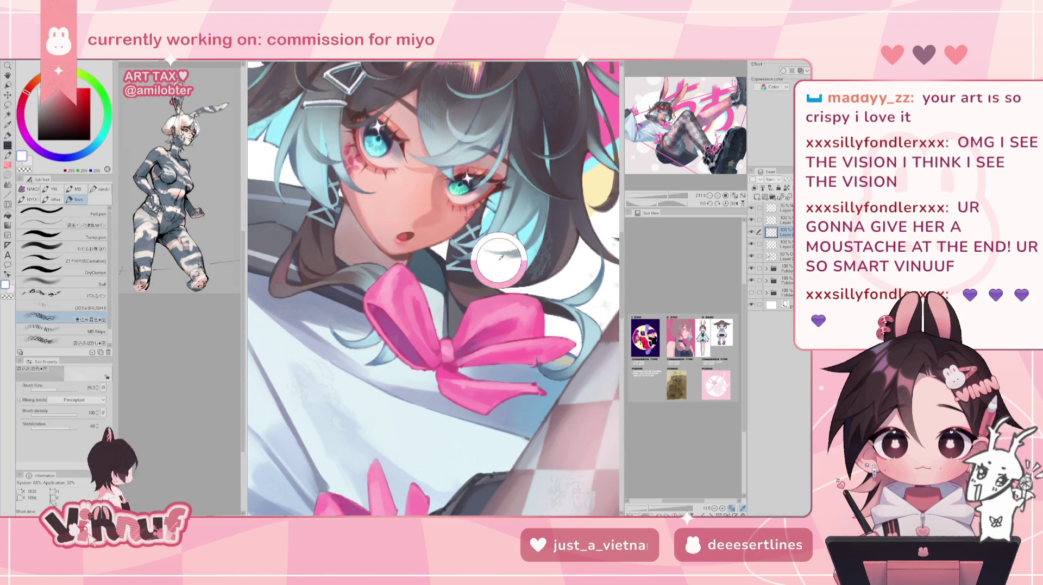
pyautogui.moveTo(653, 205)
pyautogui.mouseDown()
pyautogui.moveTo(635, 204)
pyautogui.moveTo(666, 201)
pyautogui.mouseUp()
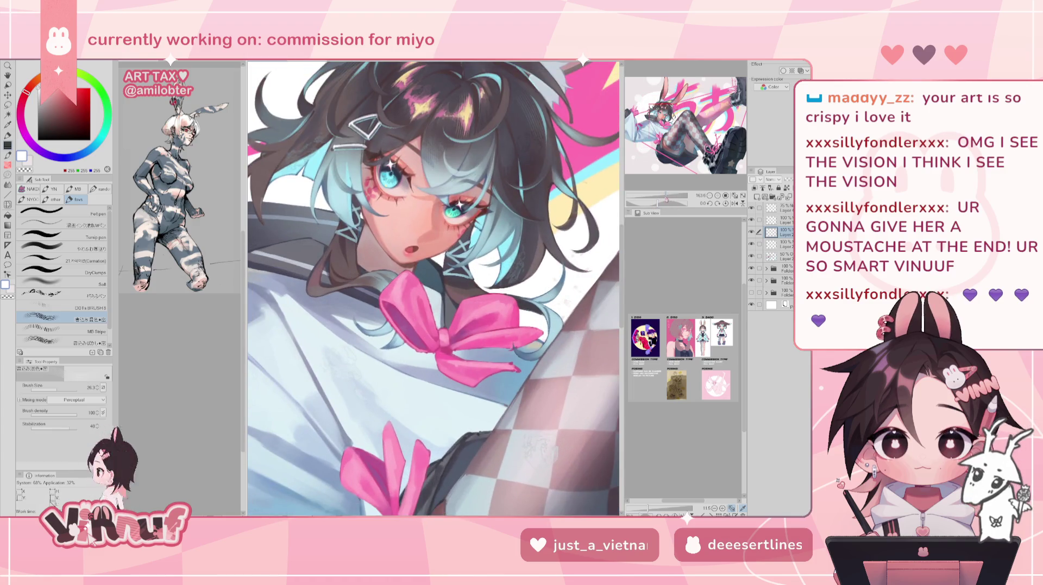
pyautogui.click(734, 203)
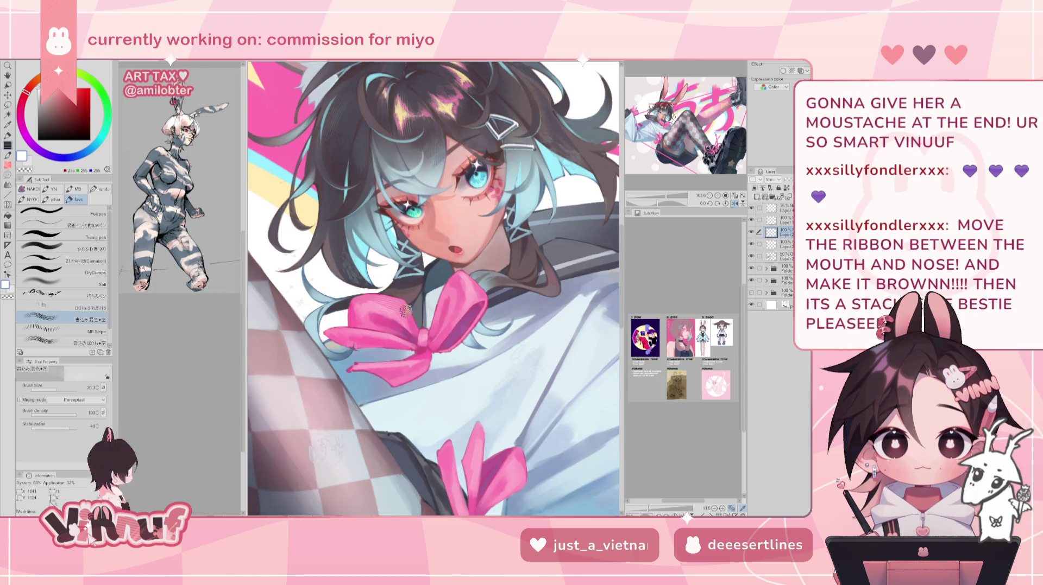
pyautogui.press('h')
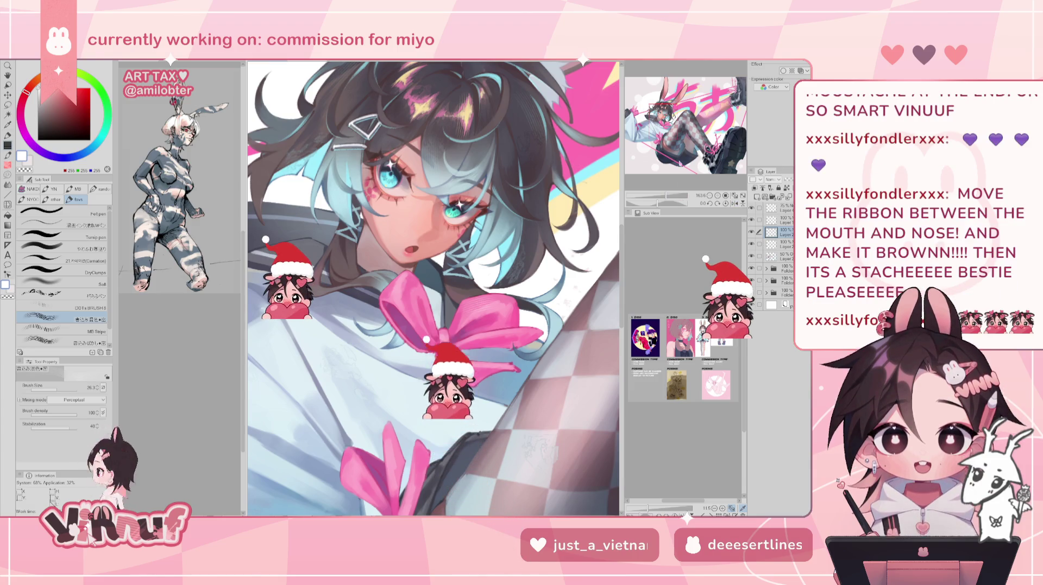
pyautogui.moveTo(380, 245)
pyautogui.mouseDown()
pyautogui.moveTo(456, 271)
pyautogui.moveTo(399, 266)
pyautogui.mouseUp()
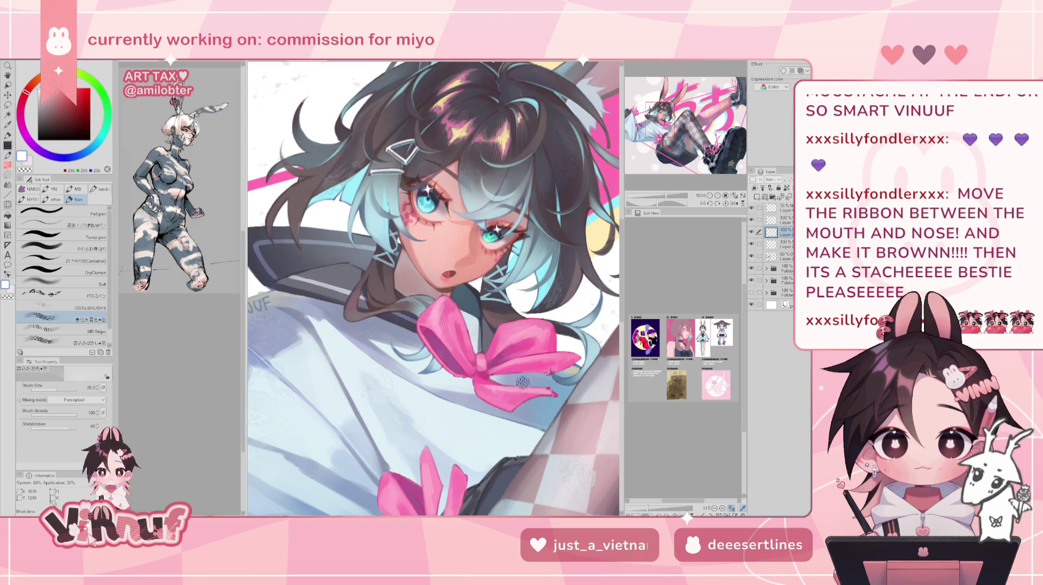
pyautogui.moveTo(520, 369); pyautogui.dragTo(547, 445)
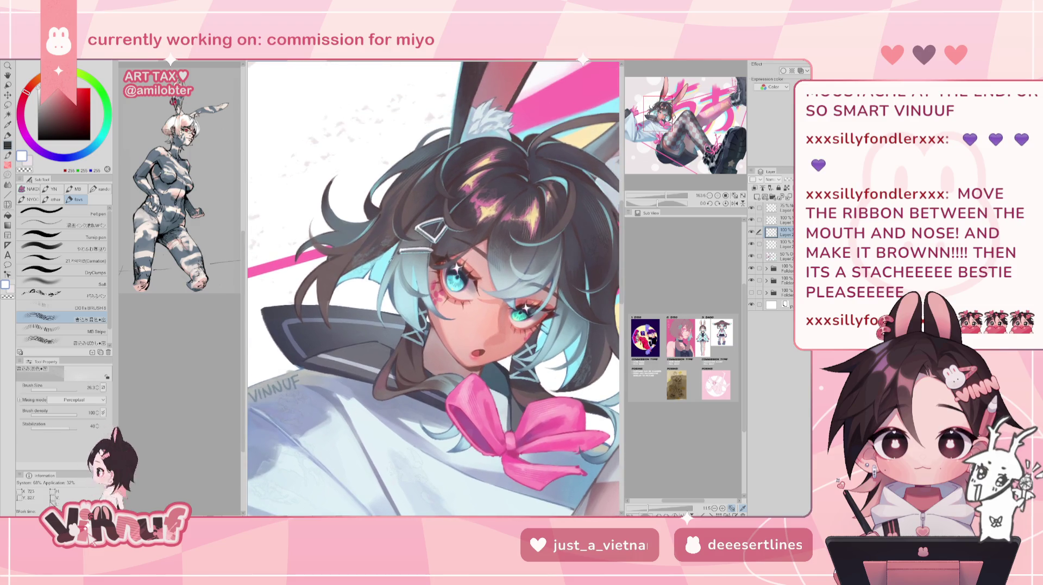
pyautogui.keyDown('alt'); pyautogui.click(385, 250); pyautogui.keyUp('alt')
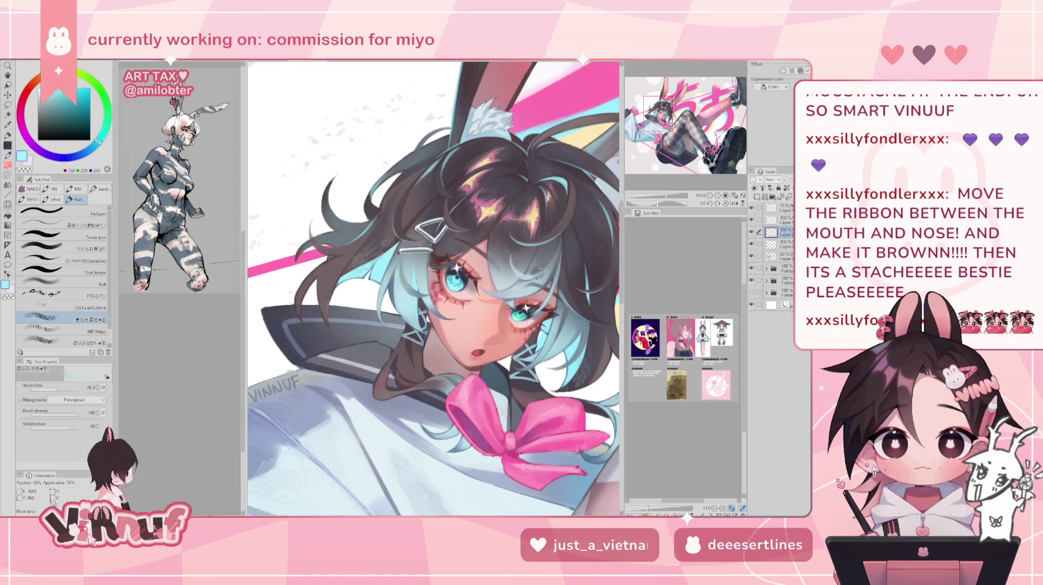
pyautogui.press('h')
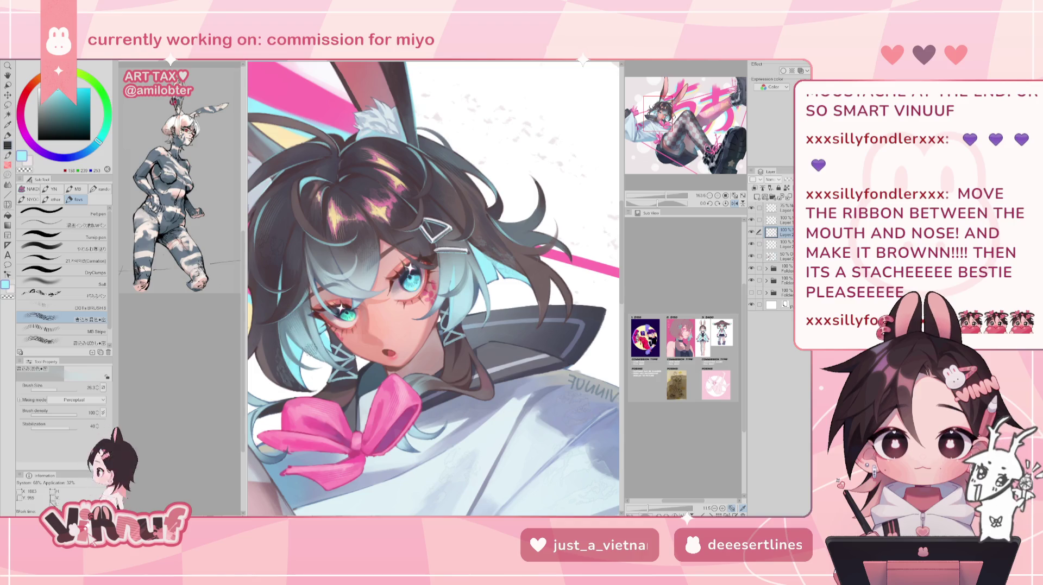
pyautogui.press('h')
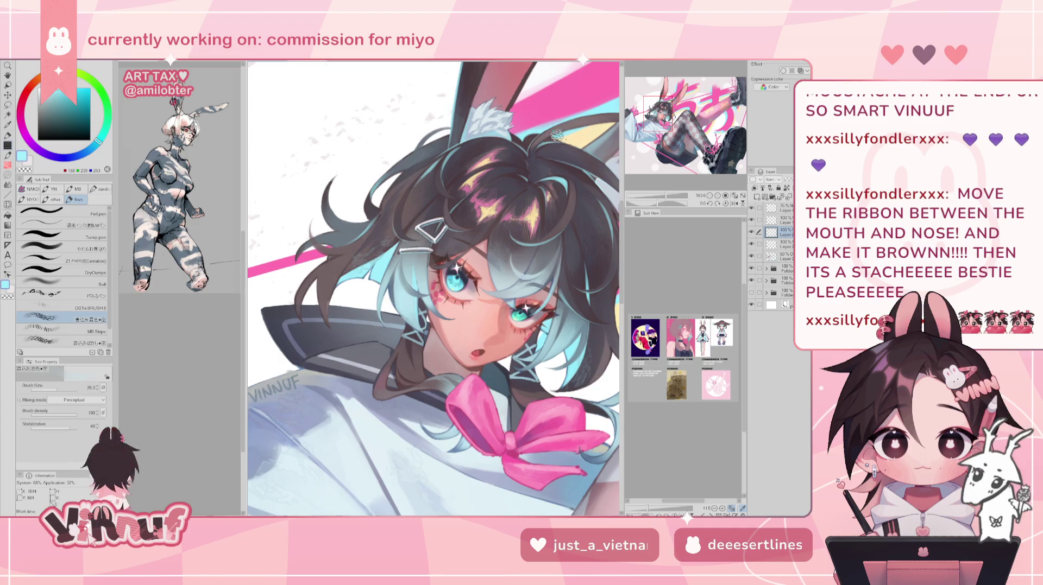
pyautogui.press('h')
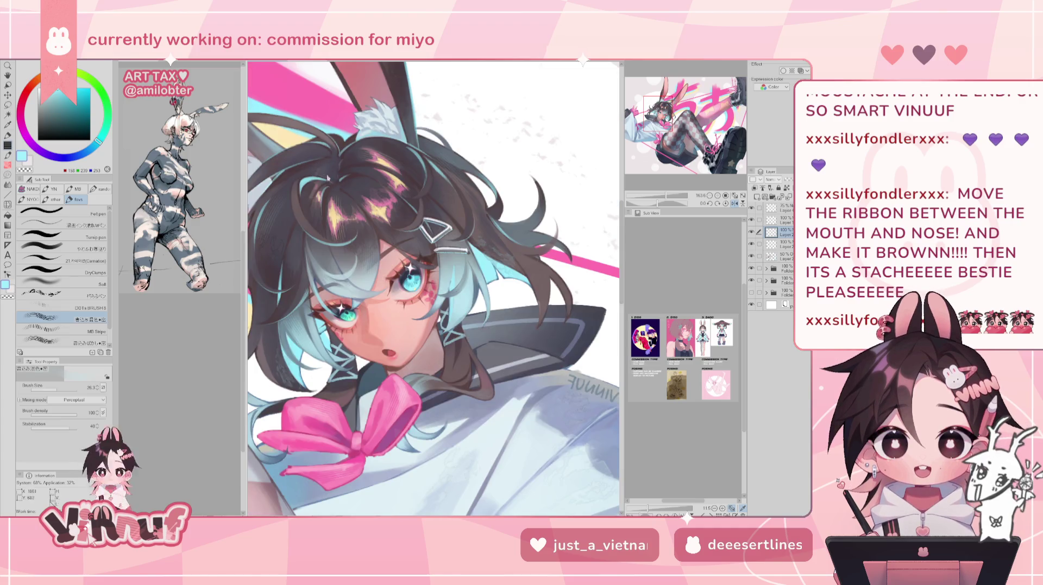
pyautogui.press('h')
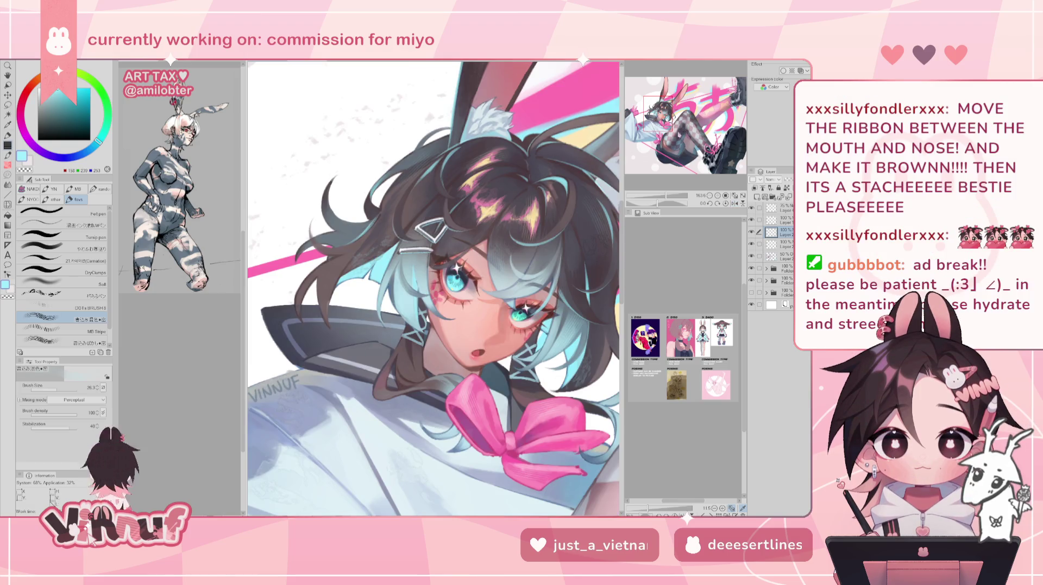
pyautogui.moveTo(434, 288); pyautogui.dragTo(496, 280)
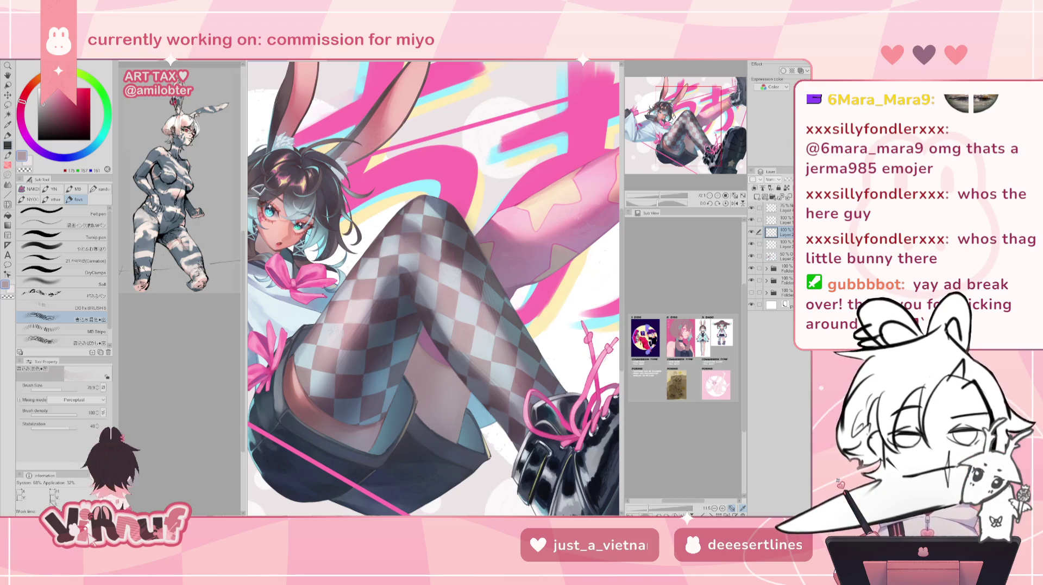
# Shade the stocking above the shoe with sampled grey-pink and muted purple.
pyautogui.moveTo(434, 288)
pyautogui.mouseDown()
pyautogui.moveTo(441, 249)
pyautogui.moveTo(459, 271)
pyautogui.mouseUp()
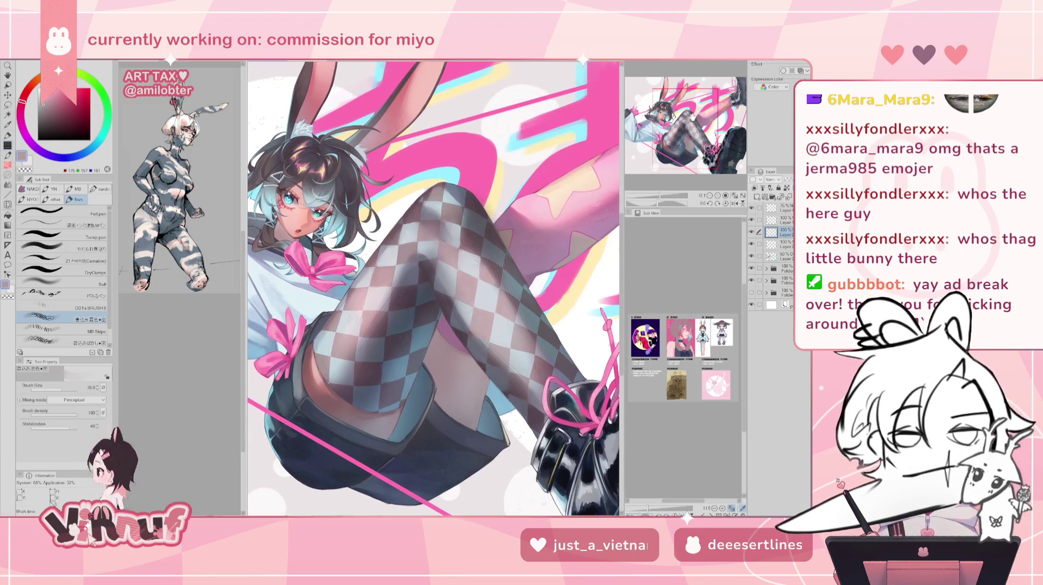
pyautogui.keyDown('alt'); pyautogui.click(441, 220); pyautogui.keyUp('alt')
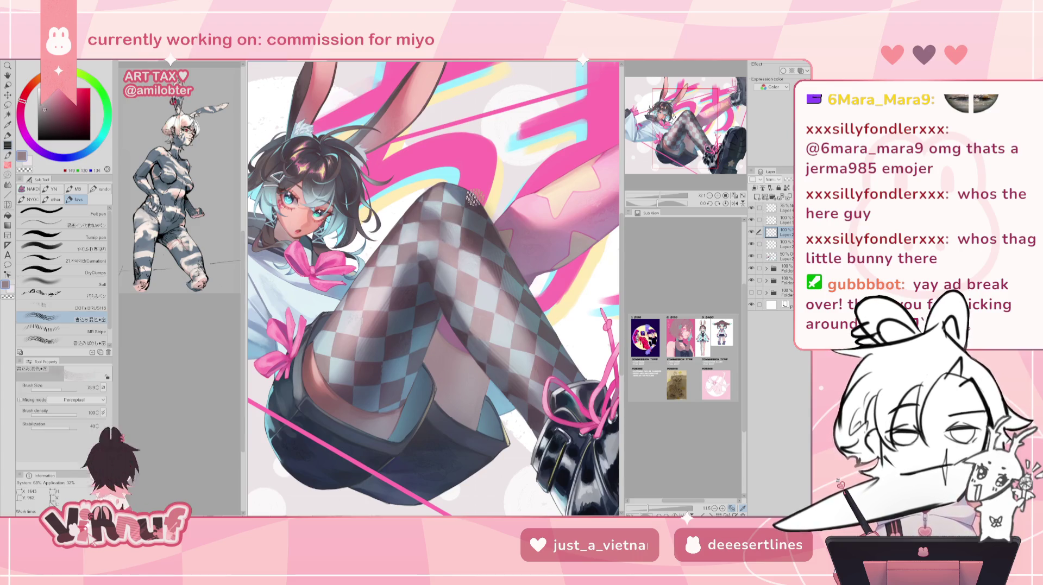
pyautogui.moveTo(473, 198); pyautogui.dragTo(451, 246)
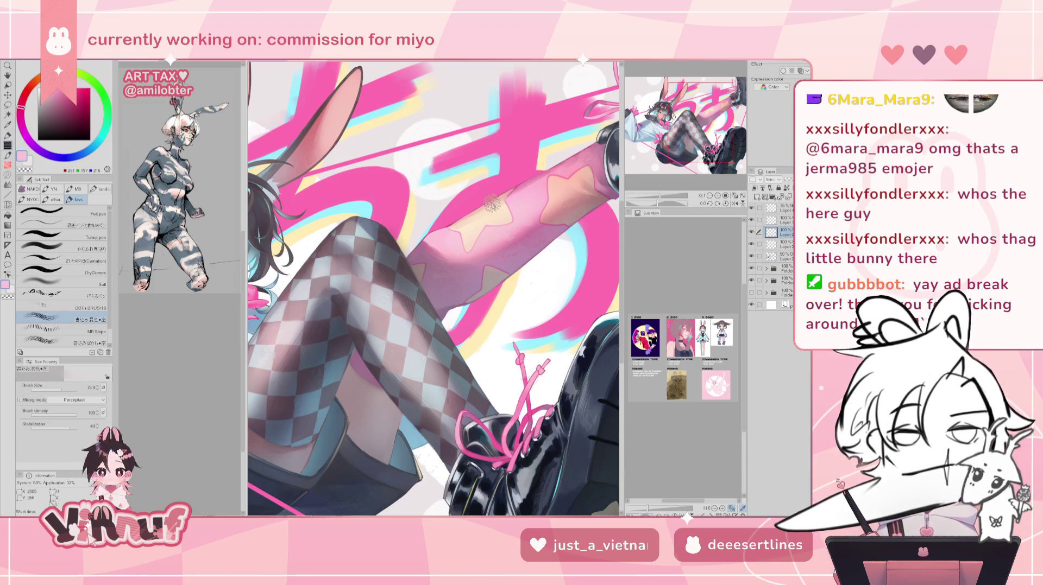
pyautogui.keyDown('alt'); pyautogui.click(480, 254); pyautogui.keyUp('alt')
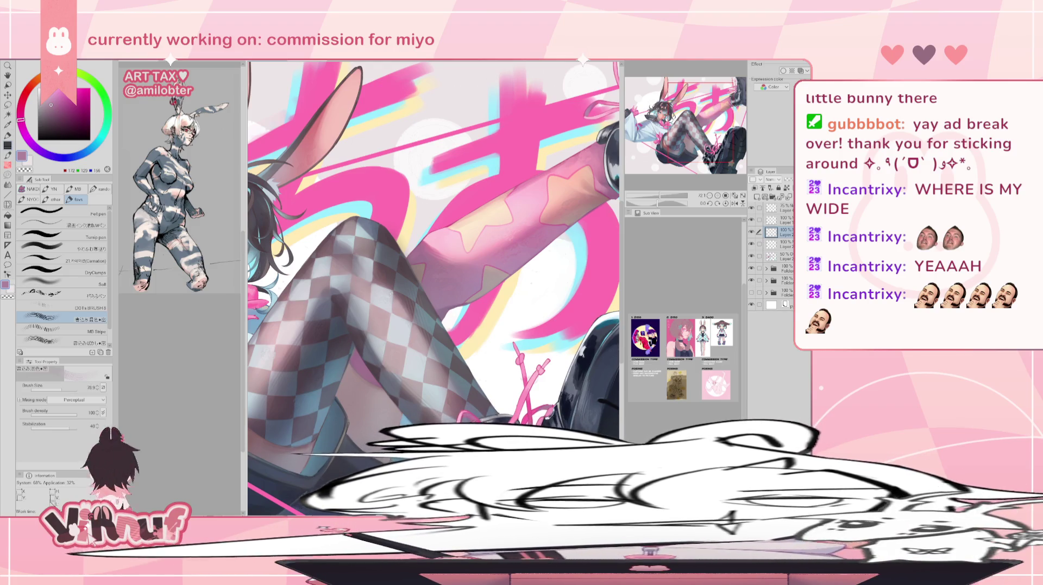
# Refine the pink star-patterned leg and the glossy dark grey-blue upper shoe.
pyautogui.moveTo(674, 134); pyautogui.dragTo(679, 132)
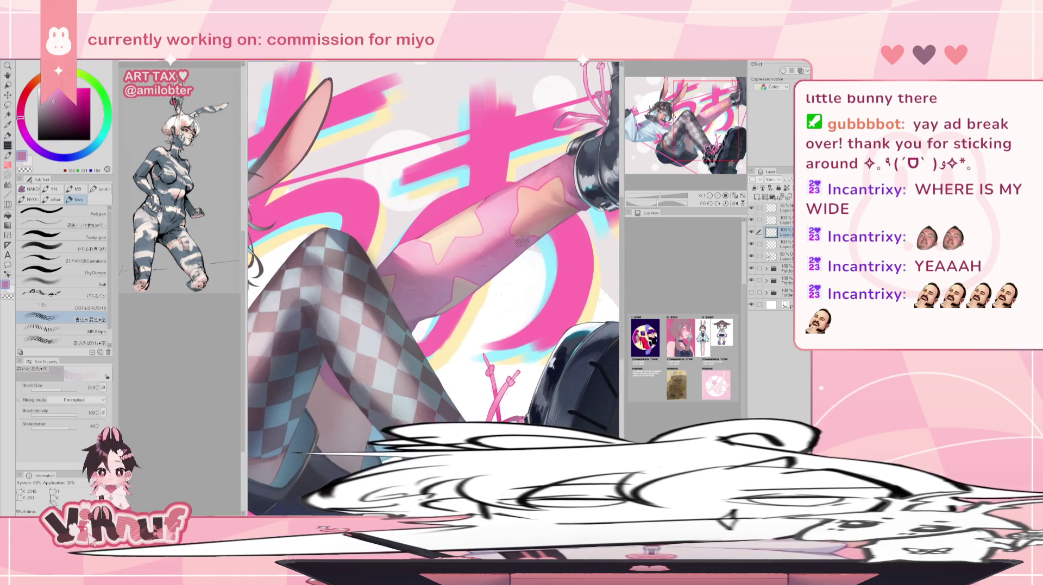
pyautogui.keyDown('alt'); pyautogui.click(548, 220); pyautogui.keyUp('alt')
pyautogui.keyDown('alt'); pyautogui.click(523, 229); pyautogui.keyUp('alt')
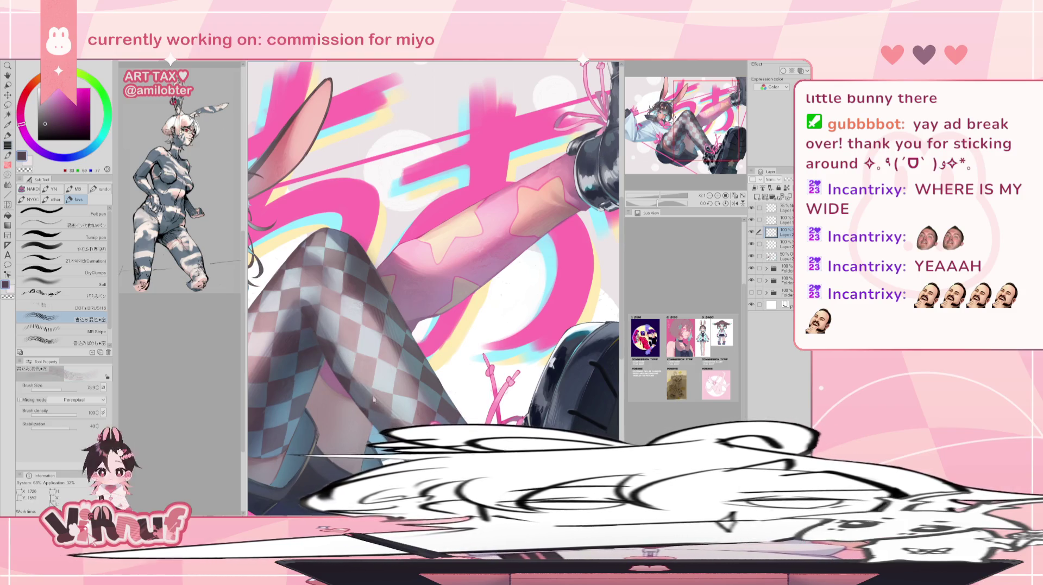
pyautogui.keyDown('alt'); pyautogui.click(547, 173); pyautogui.keyUp('alt')
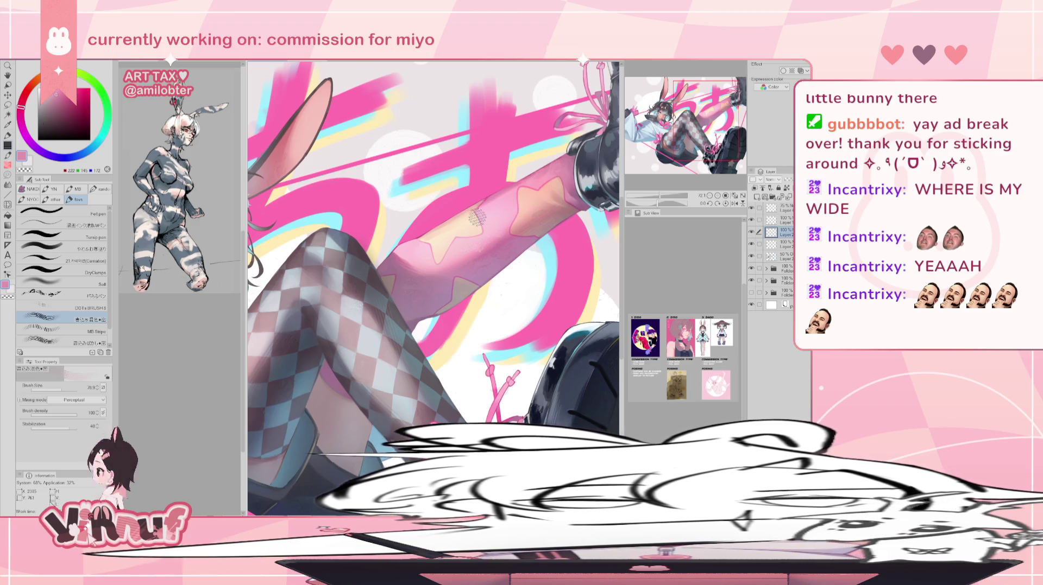
pyautogui.moveTo(448, 249); pyautogui.dragTo(422, 261)
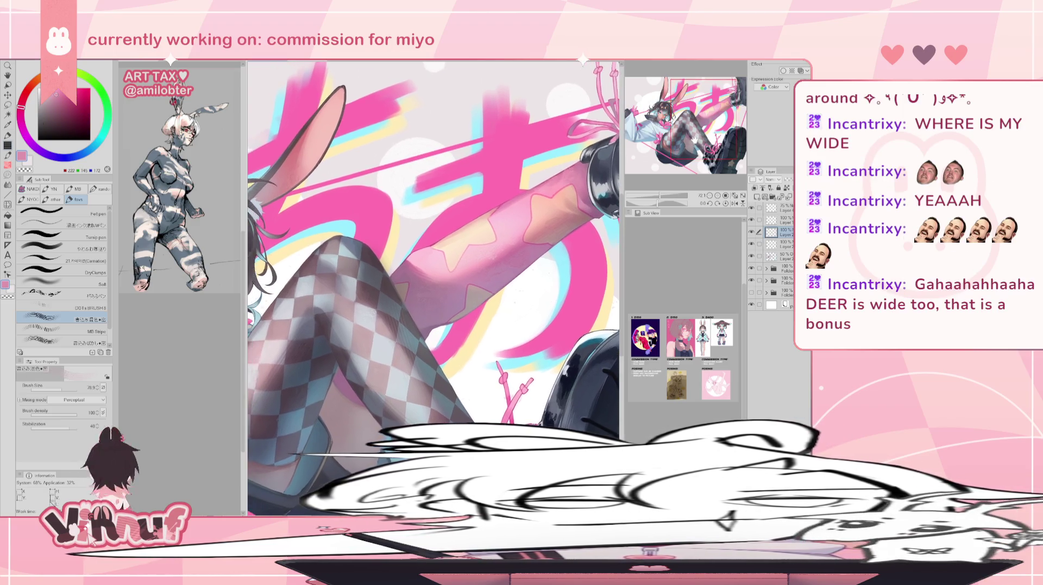
pyautogui.hotkey('ctrl', '-')
pyautogui.keyDown('alt'); pyautogui.click(526, 142); pyautogui.keyUp('alt')
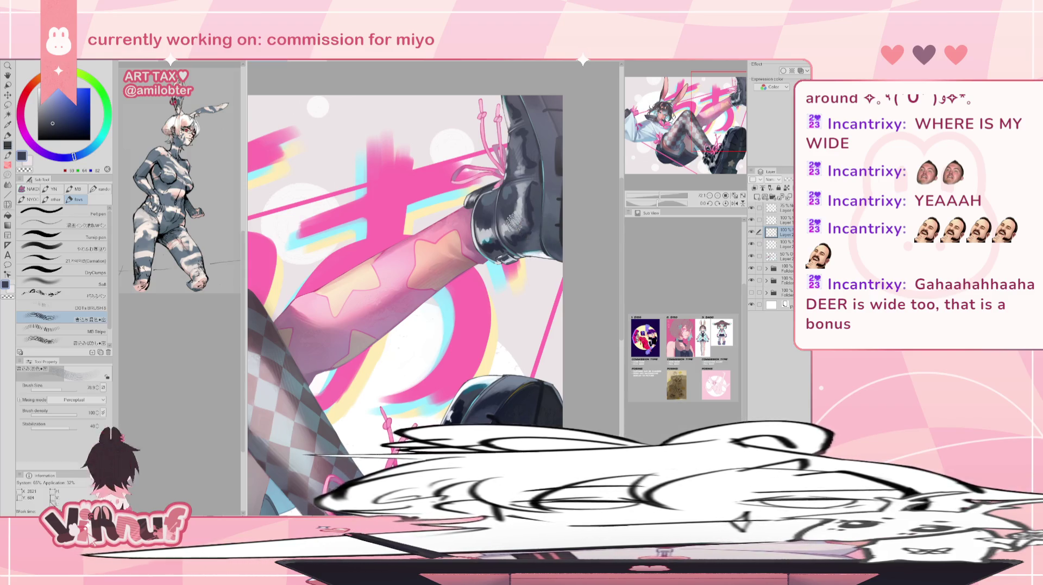
# Paint the lower boot and its star sole in blue-grey, near-black and grey-blue.
pyautogui.hotkey('ctrl', '-')
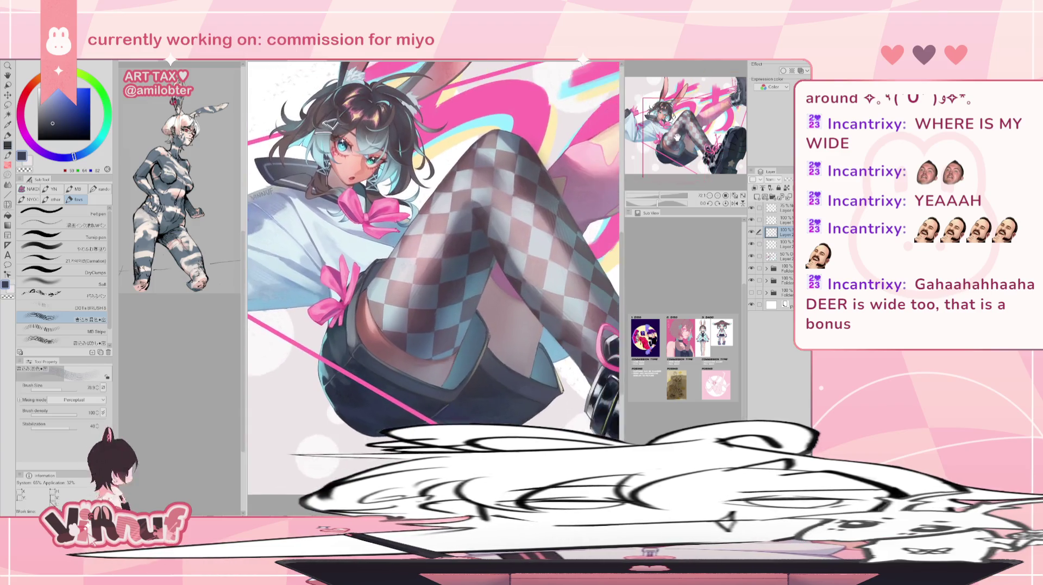
pyautogui.moveTo(509, 408); pyautogui.dragTo(454, 337)
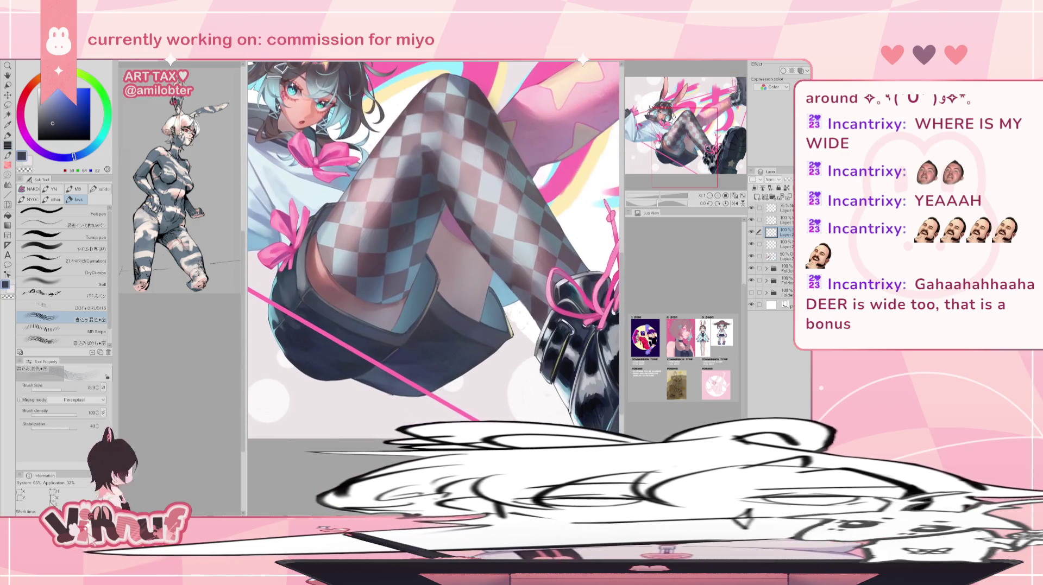
pyautogui.keyDown('alt'); pyautogui.click(439, 334); pyautogui.keyUp('alt')
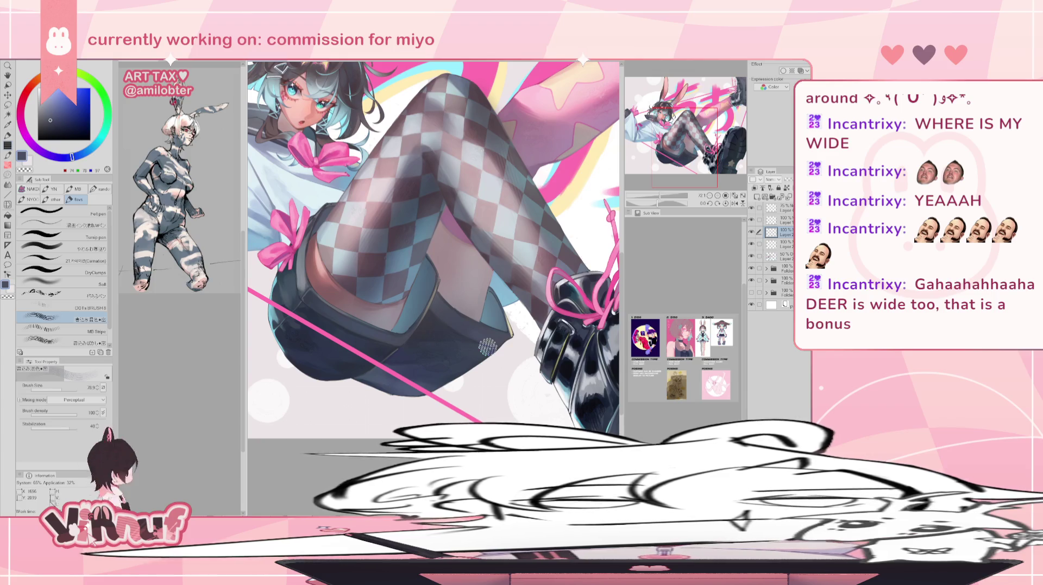
pyautogui.moveTo(690, 150); pyautogui.dragTo(690, 142)
pyautogui.keyDown('alt'); pyautogui.click(513, 328); pyautogui.keyUp('alt')
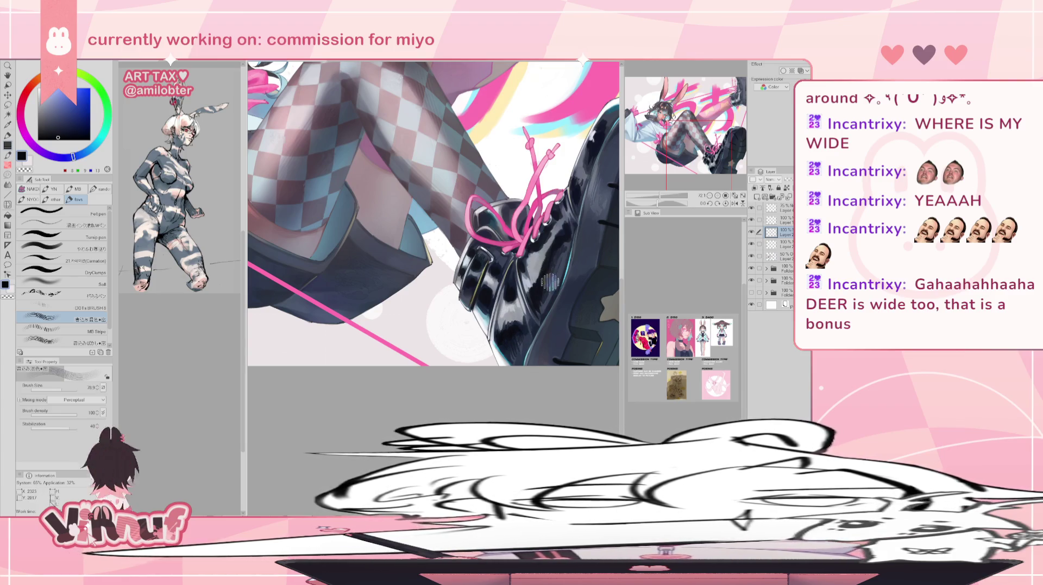
pyautogui.moveTo(699, 131); pyautogui.dragTo(711, 133)
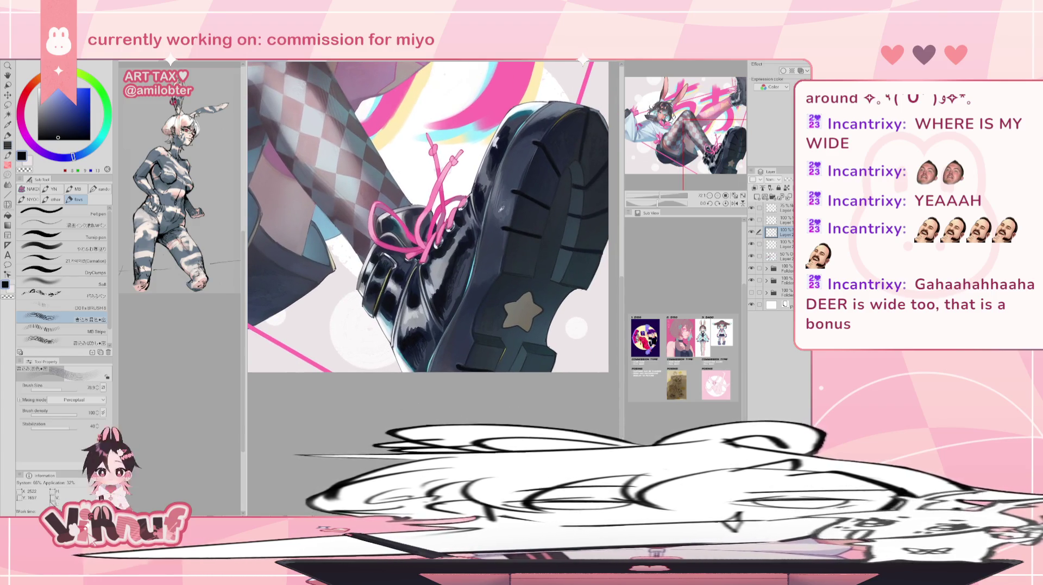
pyautogui.keyDown('alt'); pyautogui.click(501, 170); pyautogui.keyUp('alt')
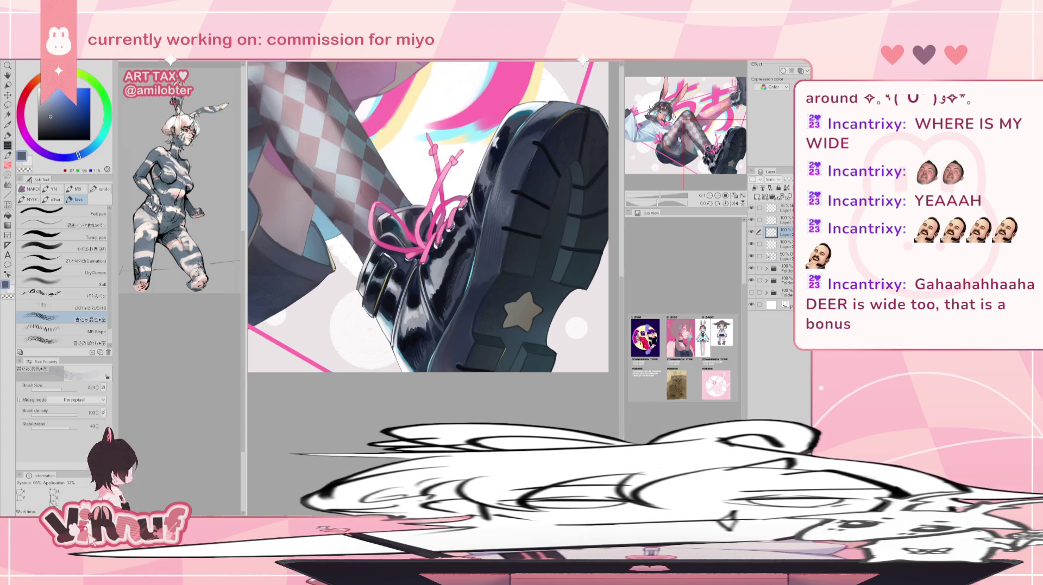
# Pan up the checkered leg to the girl's full head and bunny ears.
pyautogui.moveTo(486, 279); pyautogui.dragTo(573, 371)
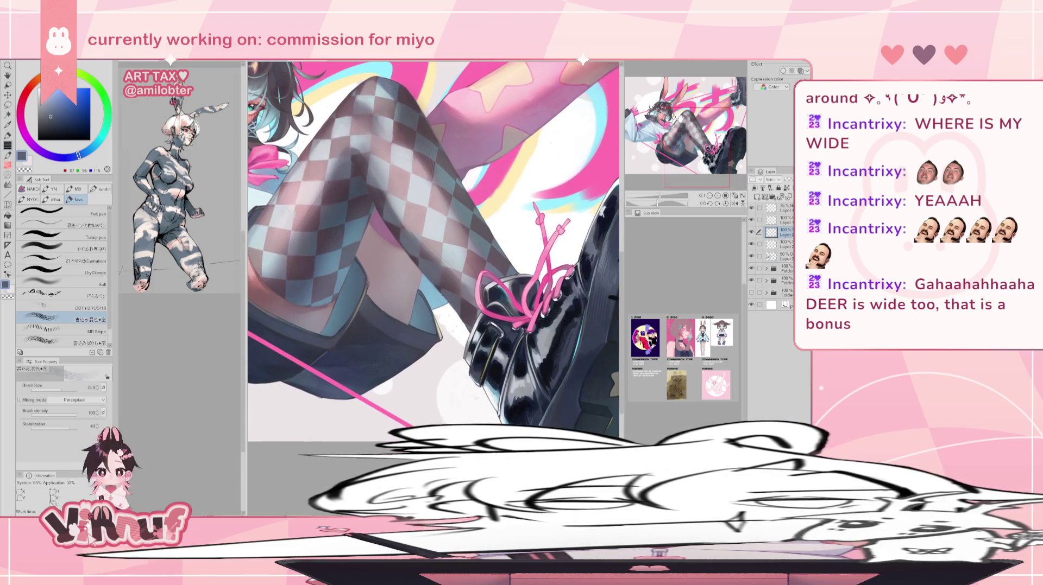
pyautogui.moveTo(521, 245); pyautogui.dragTo(570, 261)
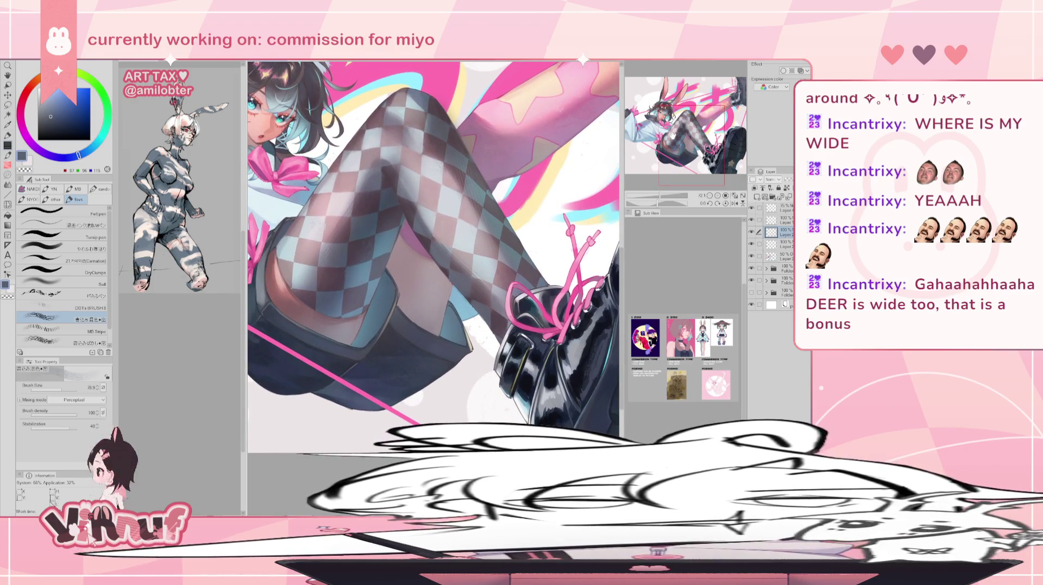
pyautogui.moveTo(348, 309); pyautogui.dragTo(375, 342)
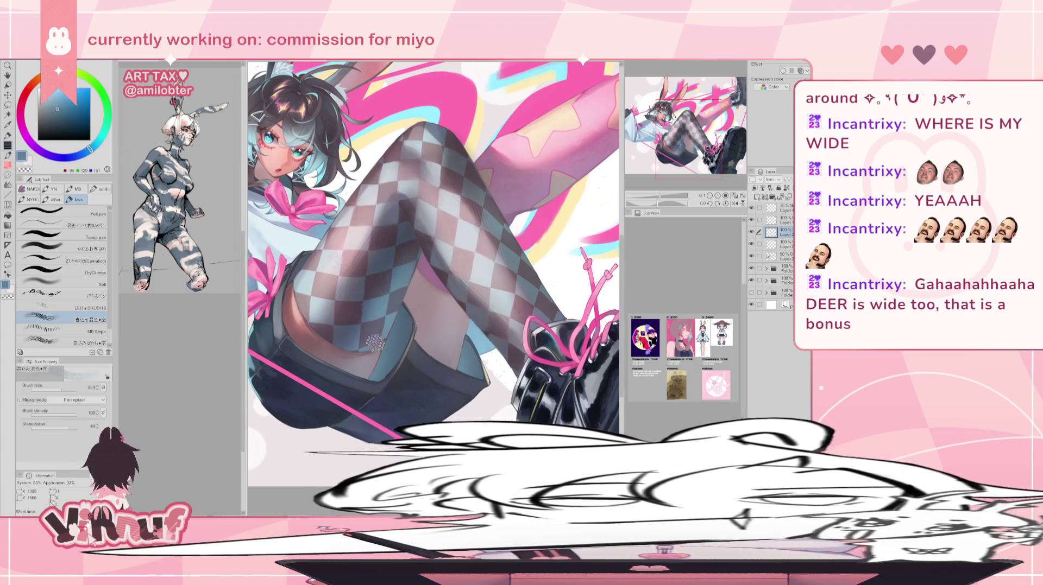
pyautogui.moveTo(440, 227); pyautogui.dragTo(549, 319)
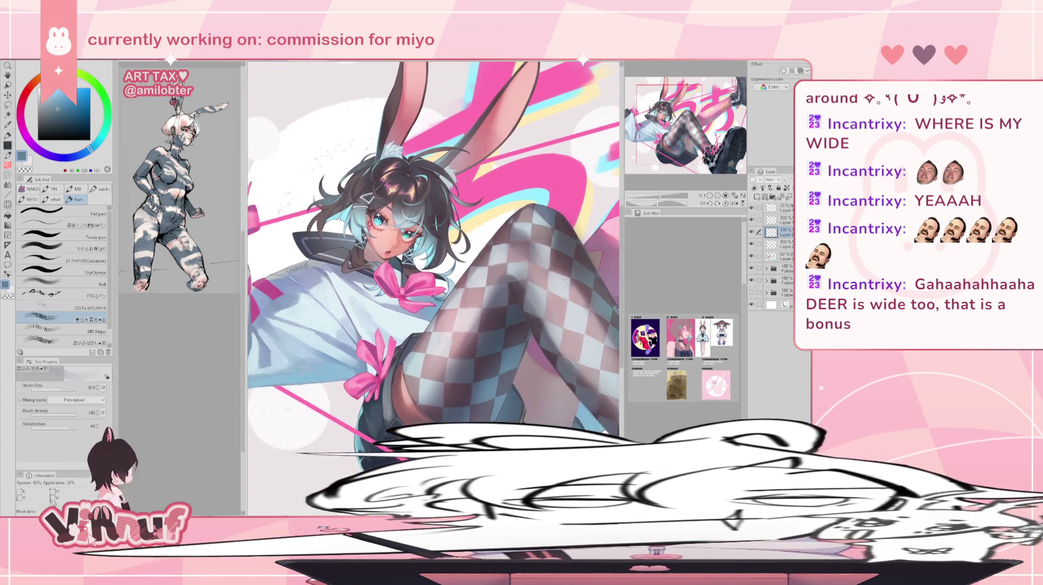
# Zoom in on the face and bows, then sample the bow's mauve-pink for hip-bow touch-ups.
pyautogui.scroll(2, 653, 184)
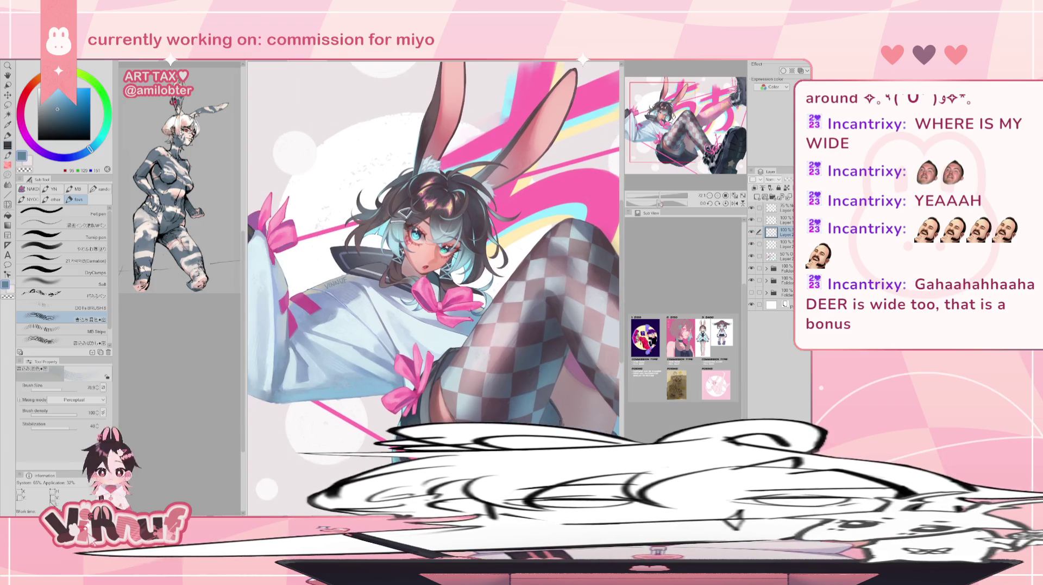
pyautogui.scroll(2, 654, 184)
pyautogui.scroll(1, 653, 184)
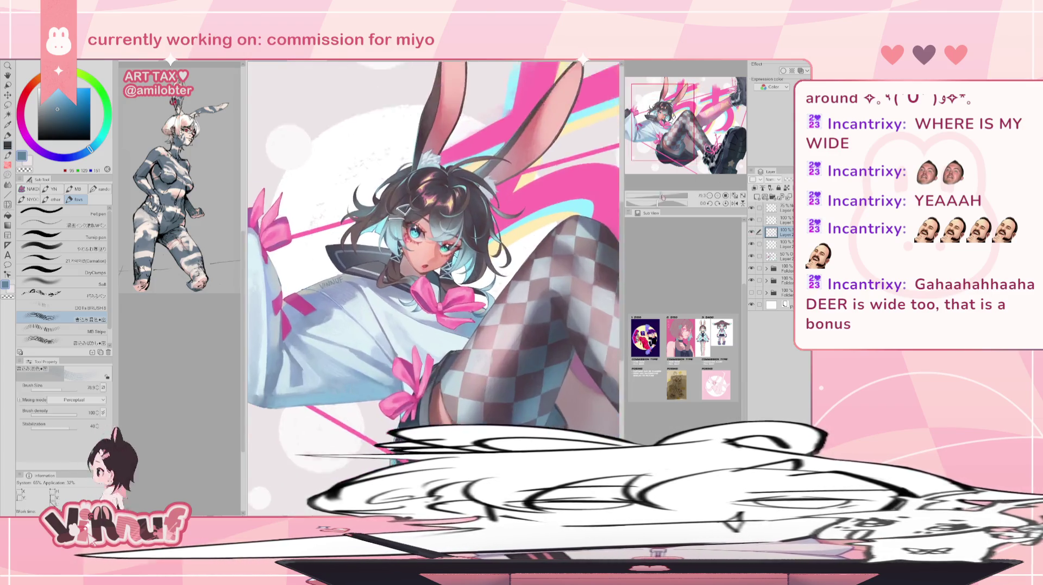
pyautogui.moveTo(665, 195); pyautogui.dragTo(663, 195)
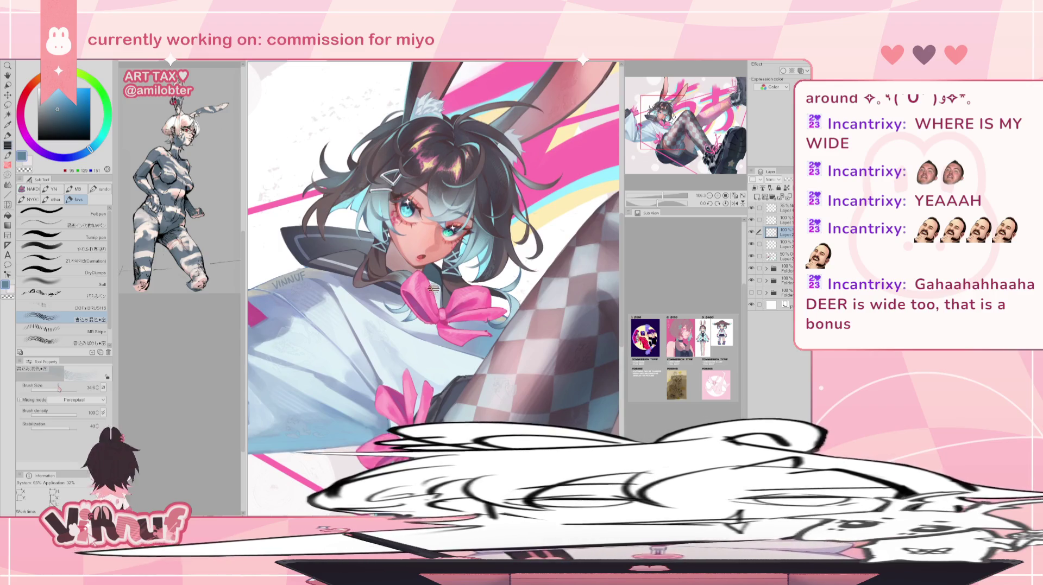
pyautogui.moveTo(669, 126)
pyautogui.mouseDown()
pyautogui.moveTo(682, 146)
pyautogui.moveTo(672, 145)
pyautogui.mouseUp()
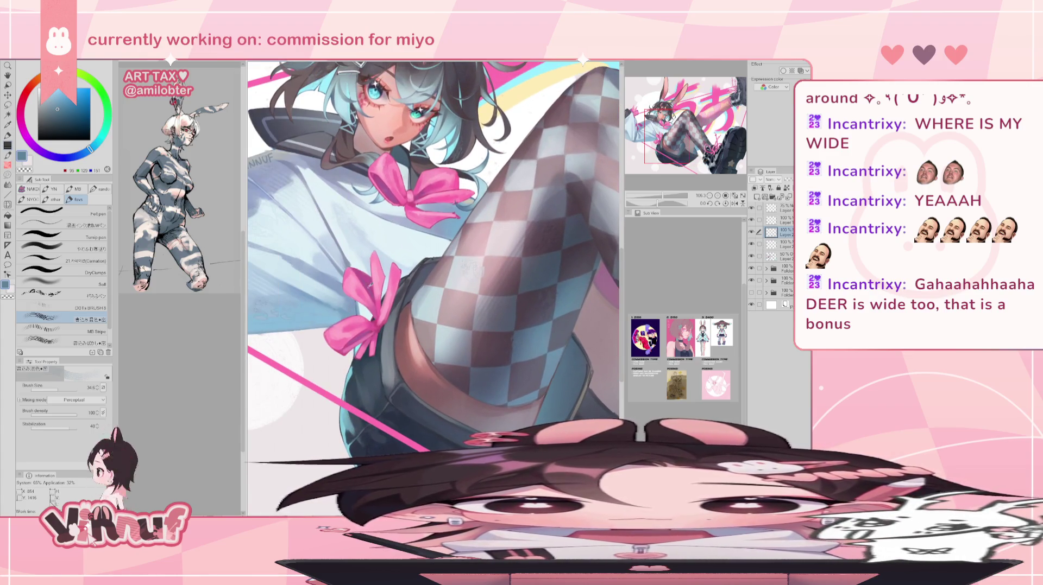
pyautogui.keyDown('alt'); pyautogui.click(395, 187); pyautogui.keyUp('alt')
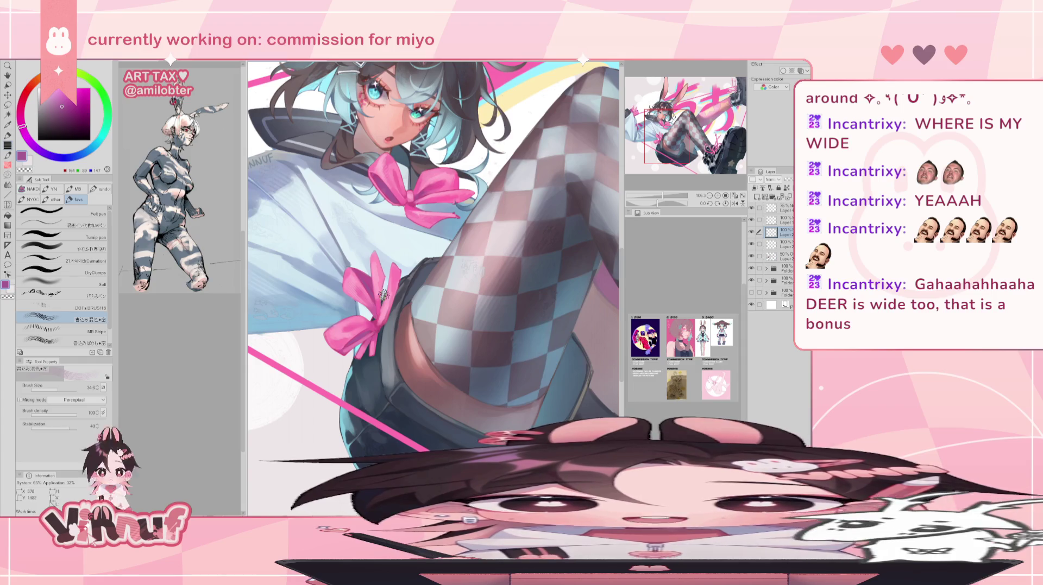
# Sample the collar's dark blue-grey, then take a darker shade and larger brush.
pyautogui.moveTo(359, 296); pyautogui.dragTo(376, 315)
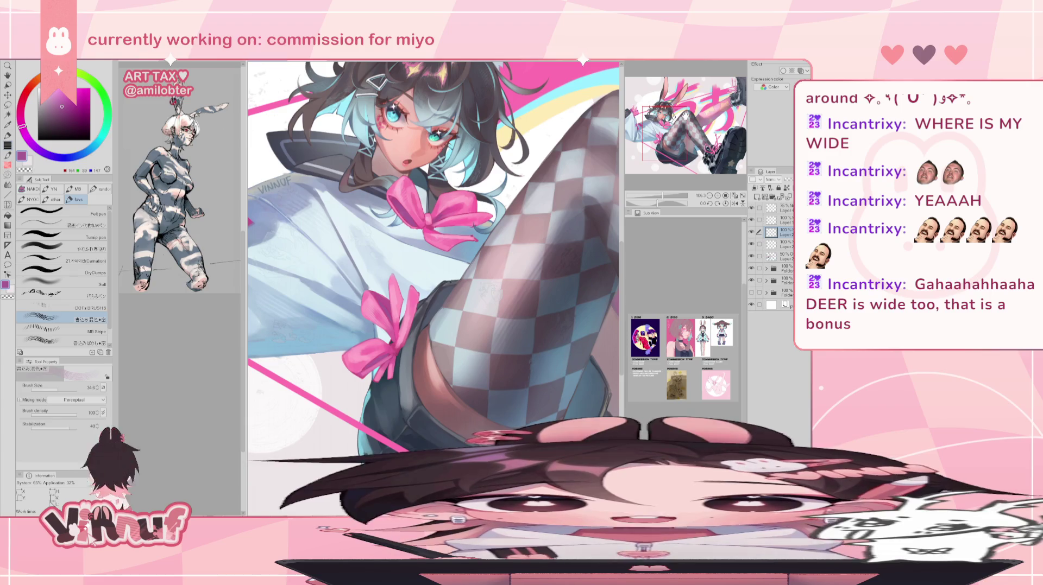
pyautogui.moveTo(663, 195); pyautogui.dragTo(674, 194)
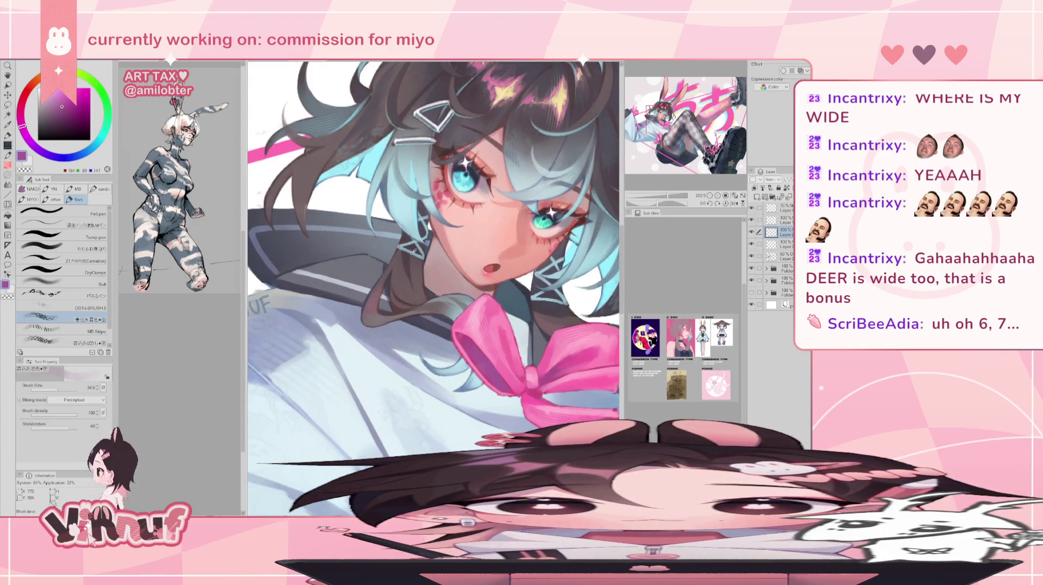
pyautogui.moveTo(668, 196); pyautogui.dragTo(667, 197)
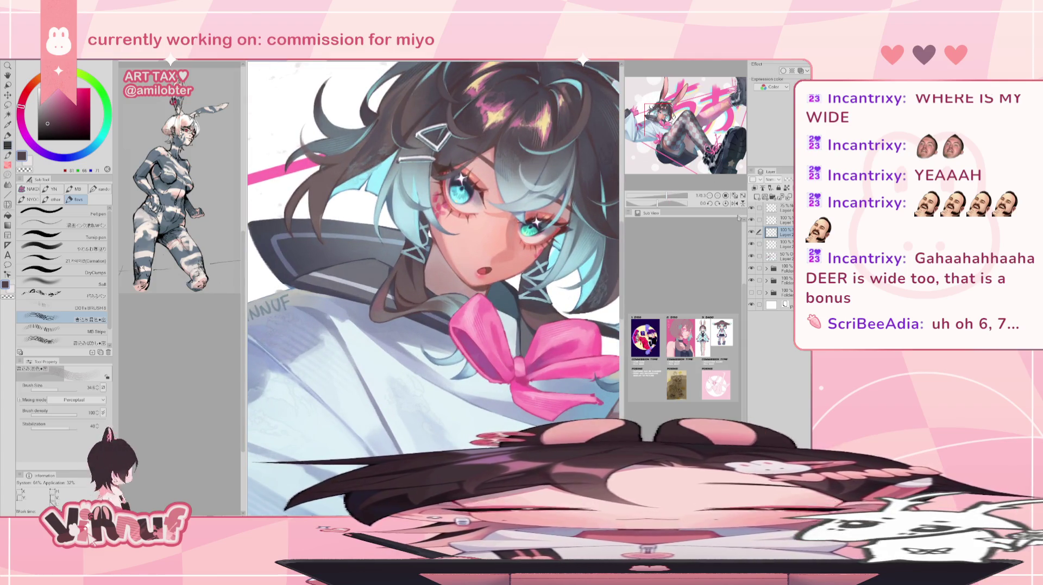
pyautogui.moveTo(667, 196); pyautogui.dragTo(665, 196)
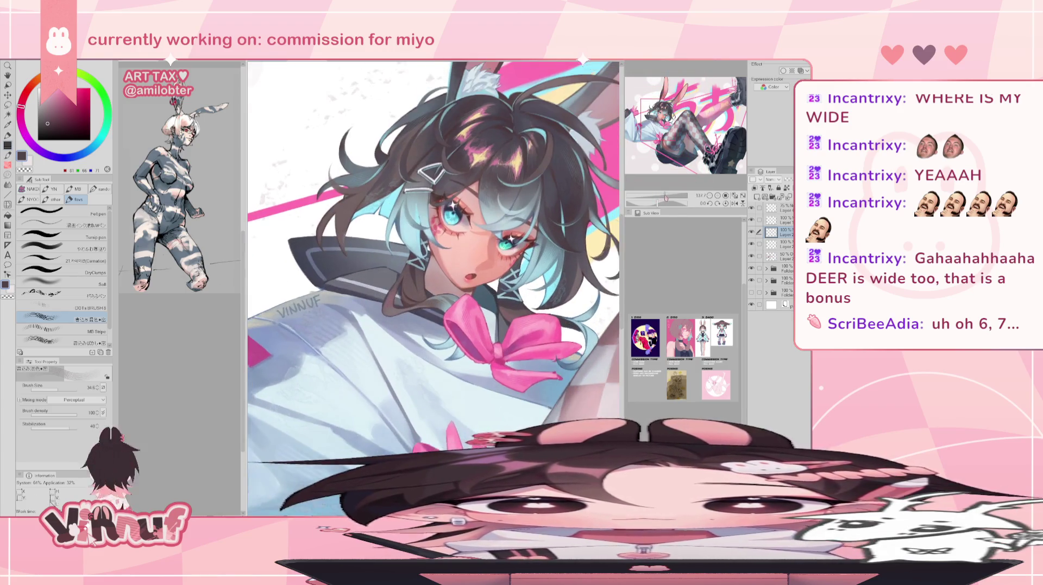
pyautogui.keyDown('alt'); pyautogui.click(326, 266); pyautogui.keyUp('alt')
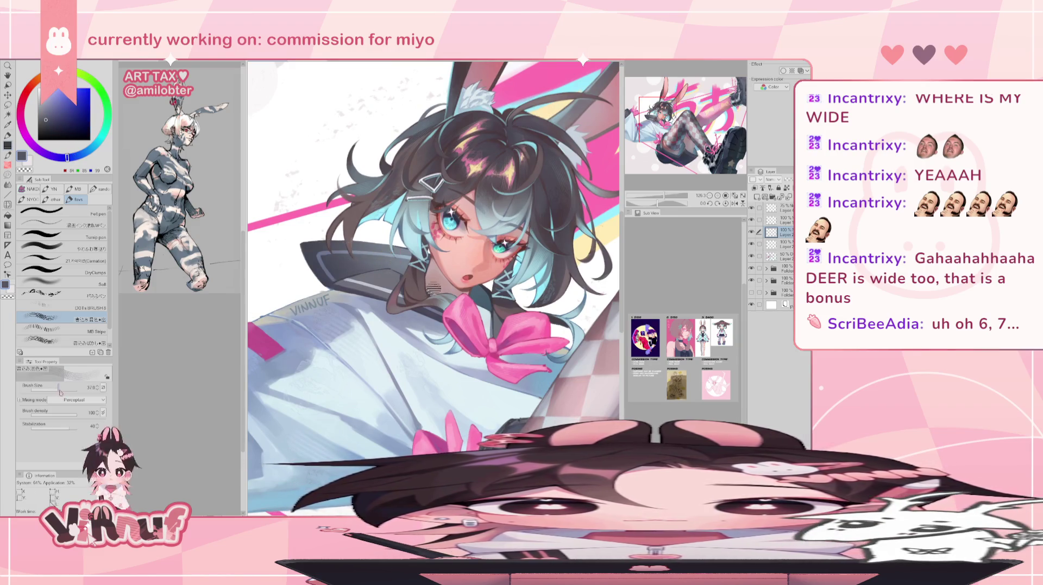
pyautogui.keyDown('alt'); pyautogui.click(347, 266); pyautogui.keyUp('alt')
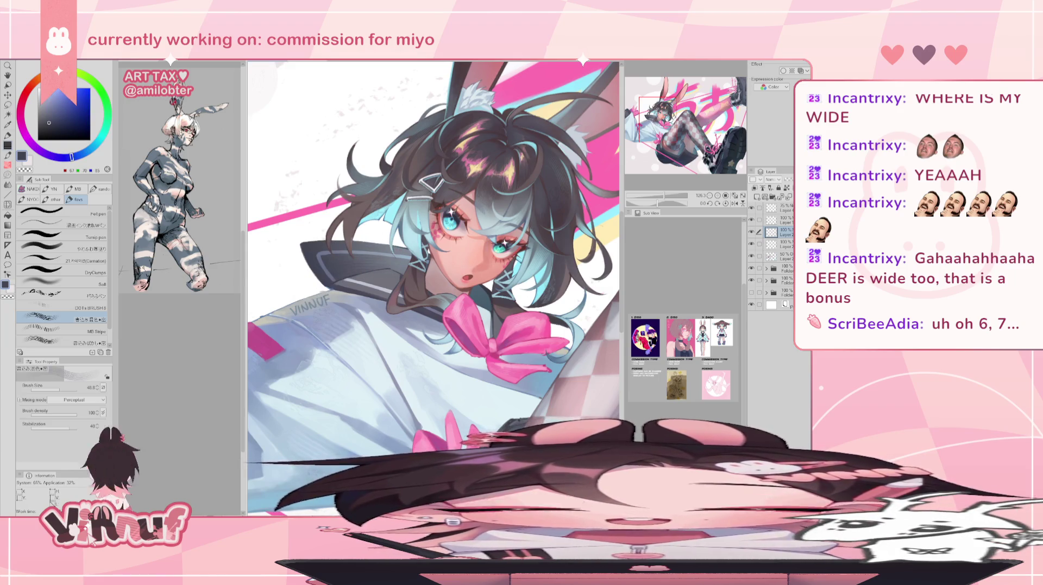
# Shade the sailor collar in deeper blue-grey, zooming out to check the whole figure.
pyautogui.scroll(-2, 386, 260)
pyautogui.scroll(-1, 356, 247)
pyautogui.scroll(2, 356, 247)
pyautogui.scroll(2, 356, 248)
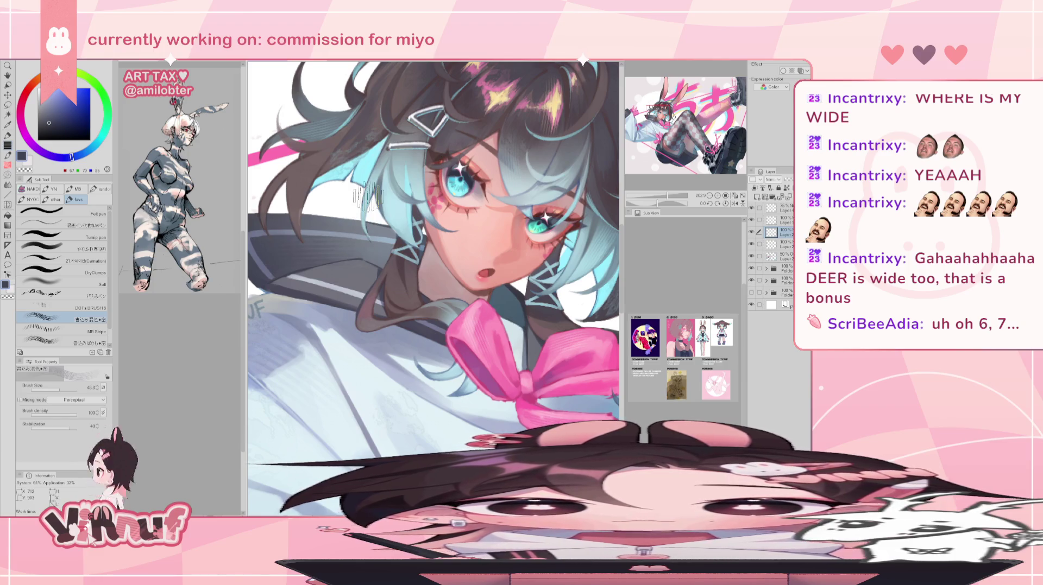
pyautogui.scroll(-3, 363, 198)
pyautogui.moveTo(661, 196); pyautogui.dragTo(668, 181)
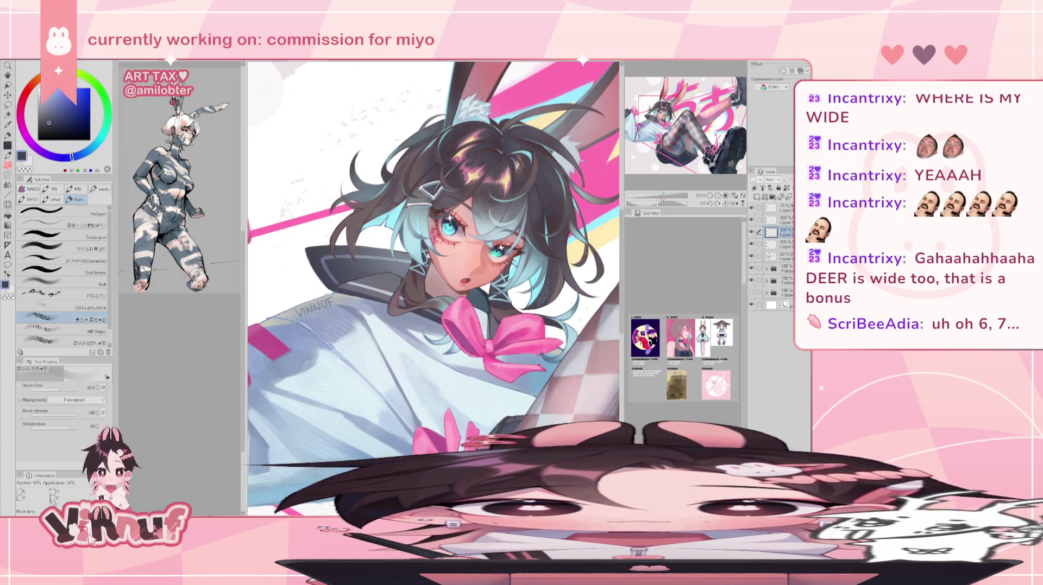
pyautogui.scroll(-3, 679, 175)
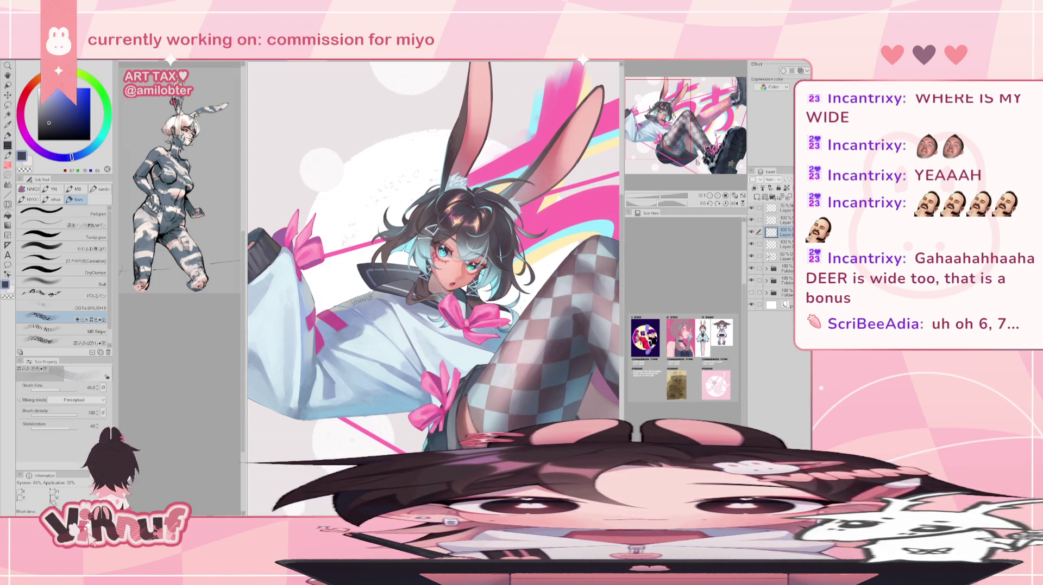
pyautogui.moveTo(679, 137); pyautogui.dragTo(693, 136)
pyautogui.moveTo(658, 196); pyautogui.dragTo(668, 195)
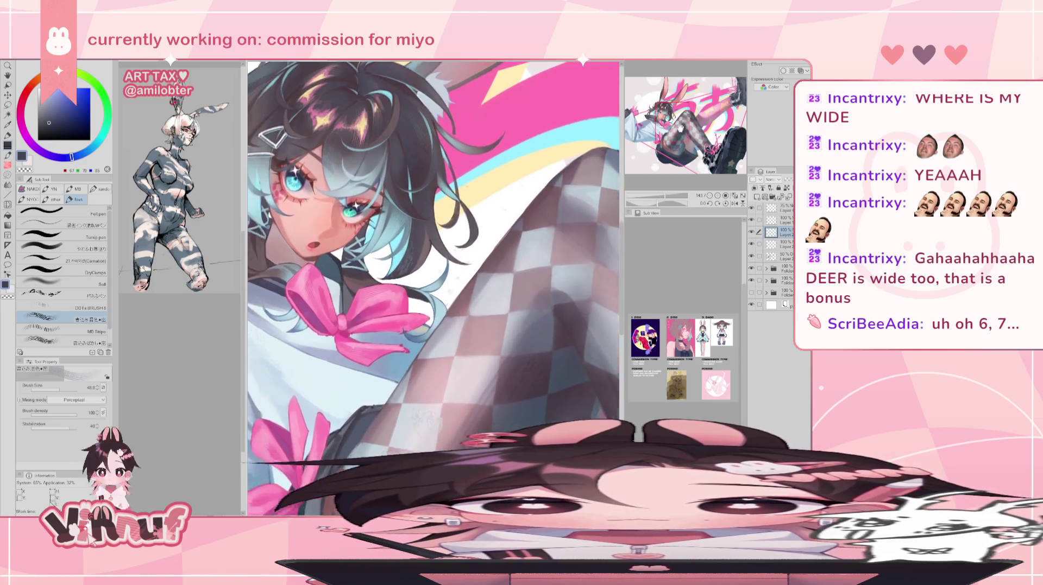
pyautogui.moveTo(683, 115); pyautogui.dragTo(696, 129)
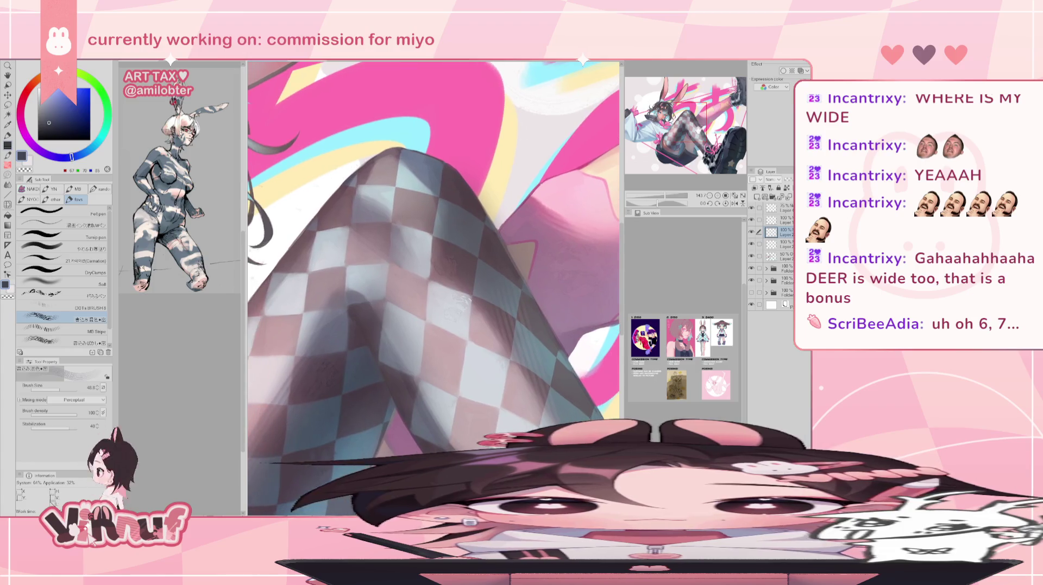
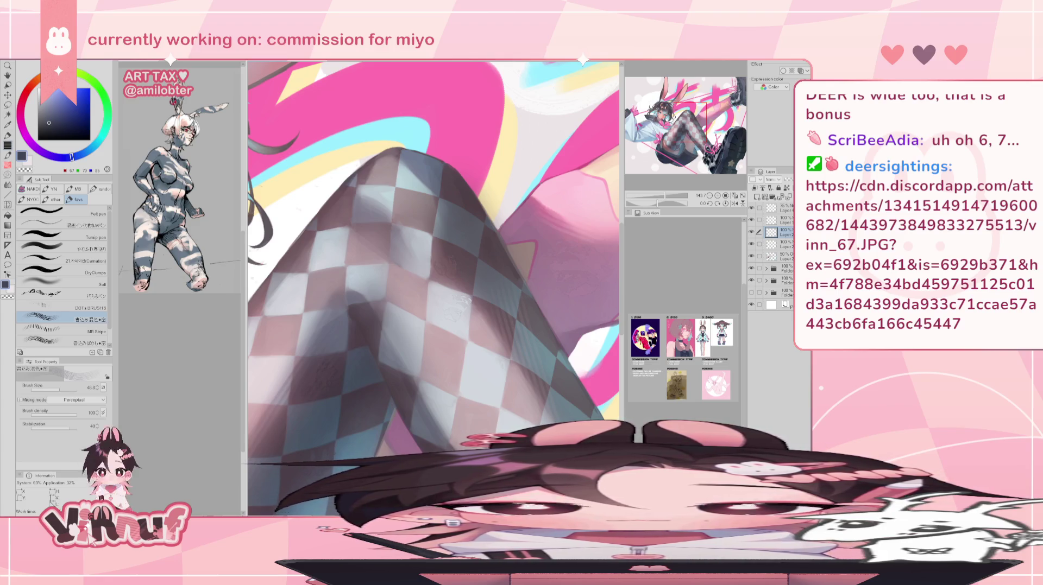
# Zoom and pan around the figure to inspect the artwork.
pyautogui.scroll(-5, 676, 137)
pyautogui.scroll(1, 676, 137)
pyautogui.scroll(1, 675, 137)
pyautogui.scroll(1, 676, 137)
pyautogui.moveTo(676, 137); pyautogui.dragTo(697, 136)
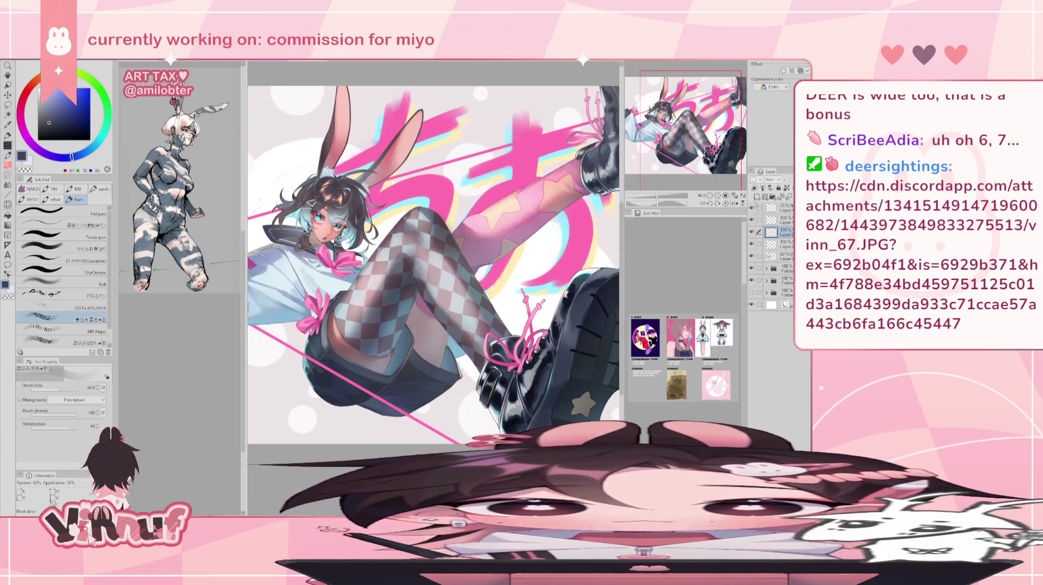
pyautogui.scroll(2, 673, 148)
pyautogui.scroll(2, 673, 149)
pyautogui.scroll(2, 672, 148)
pyautogui.scroll(2, 671, 148)
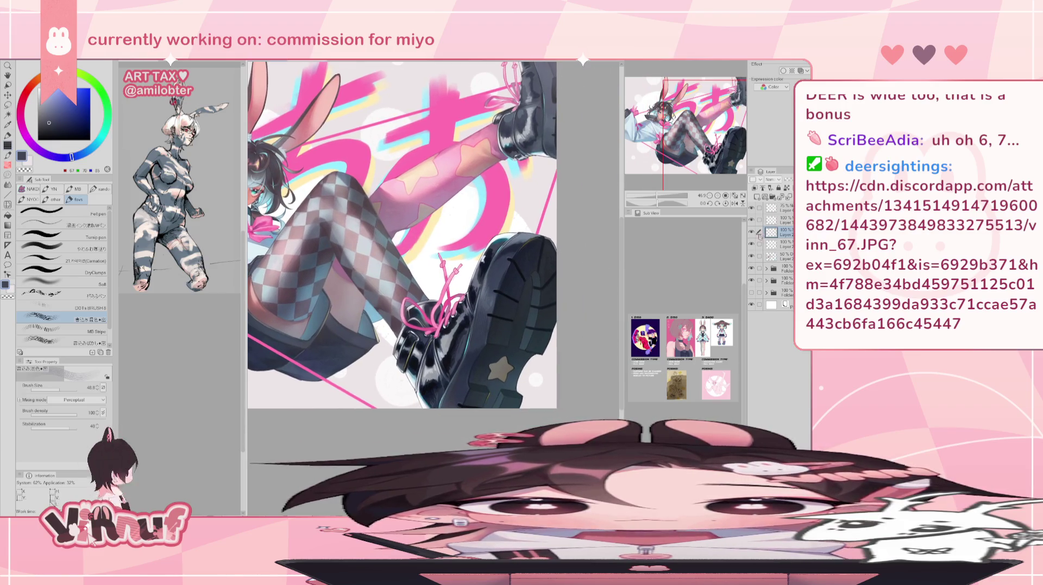
pyautogui.scroll(-2, 434, 229)
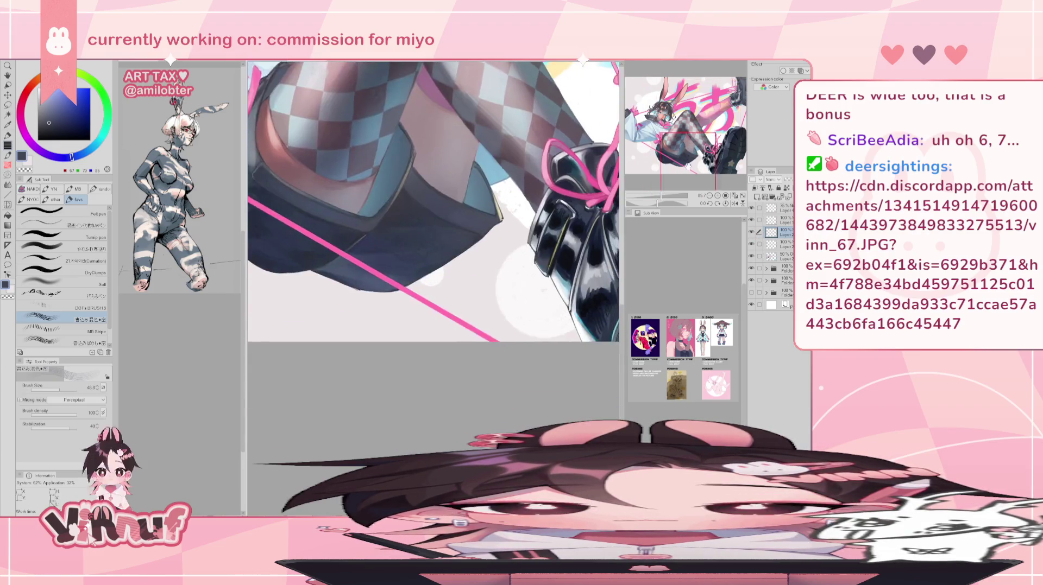
pyautogui.scroll(-2, 433, 228)
pyautogui.scroll(-2, 433, 228)
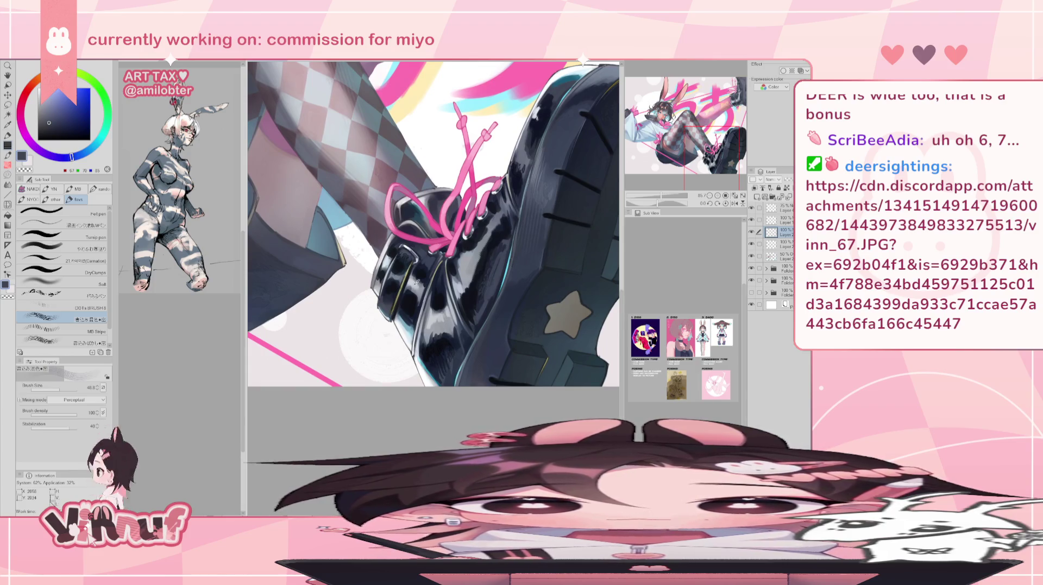
# Load the やわらか厚塗り brush at size 45.5 with dark navy sampled from the boot.
pyautogui.press('b')
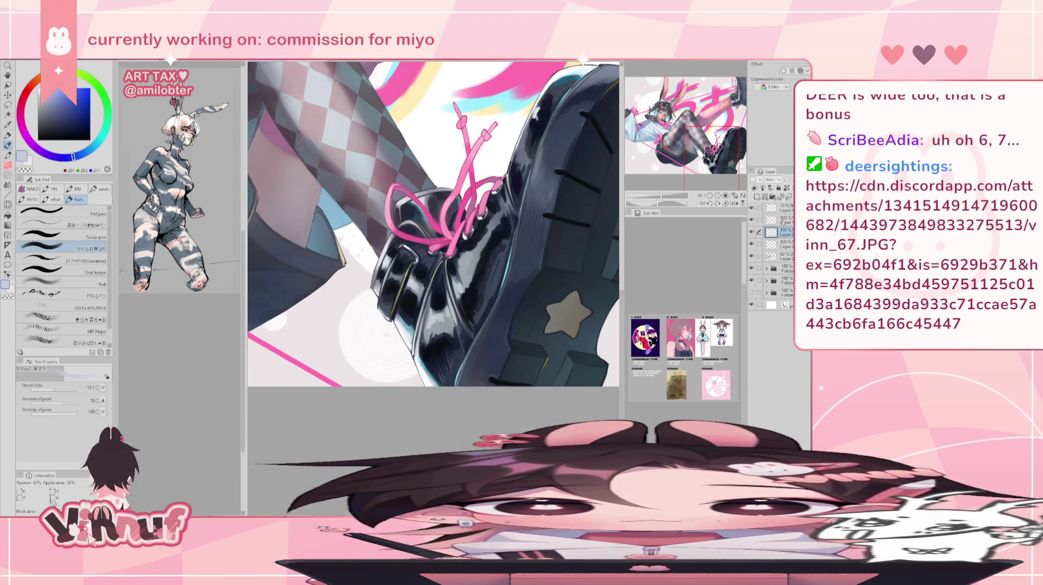
pyautogui.keyDown('alt'); pyautogui.click(490, 275); pyautogui.keyUp('alt')
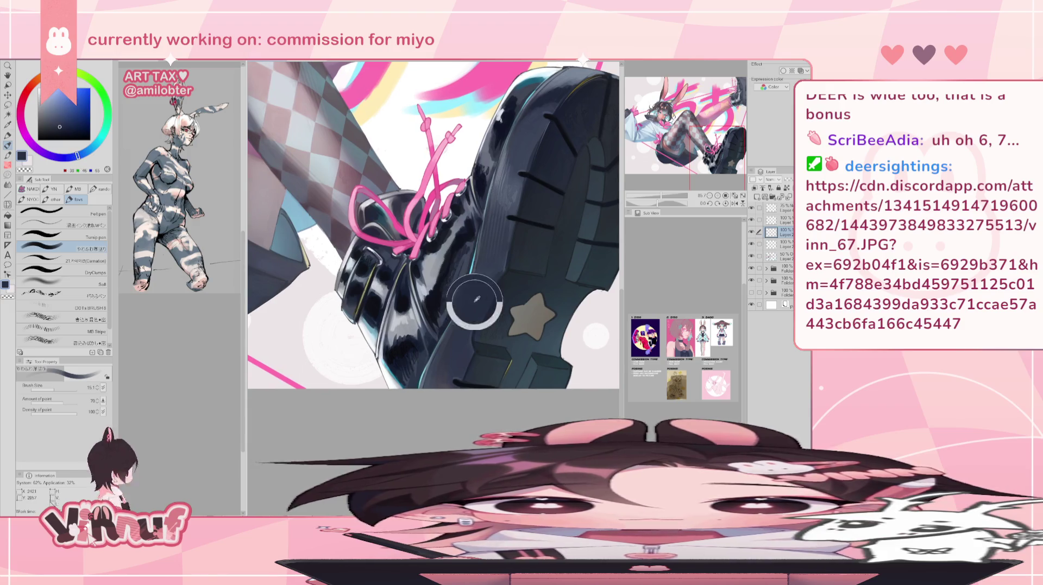
pyautogui.moveTo(490, 275); pyautogui.dragTo(476, 281)
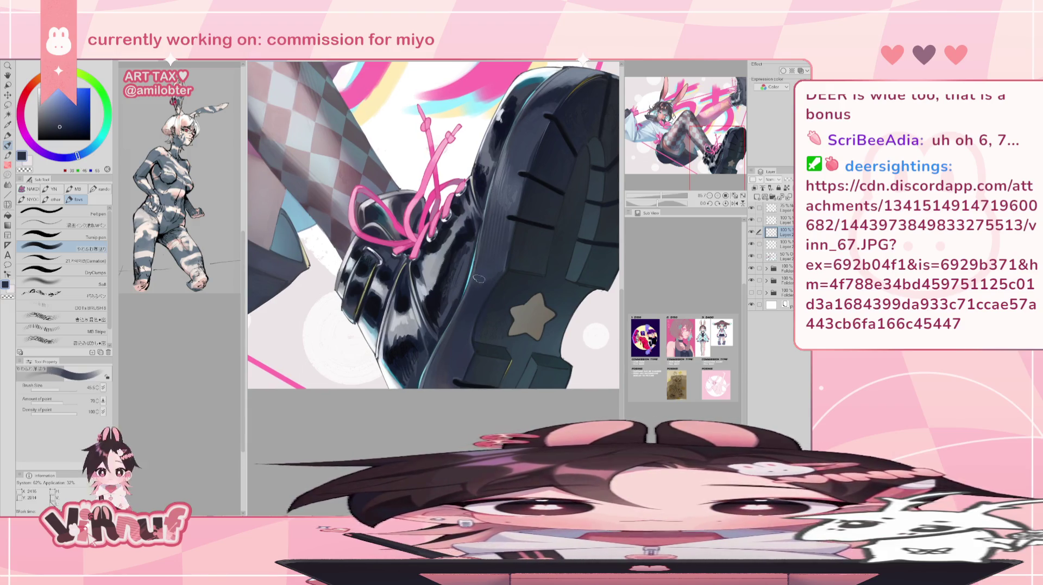
pyautogui.keyDown('alt'); pyautogui.click(472, 307); pyautogui.keyUp('alt')
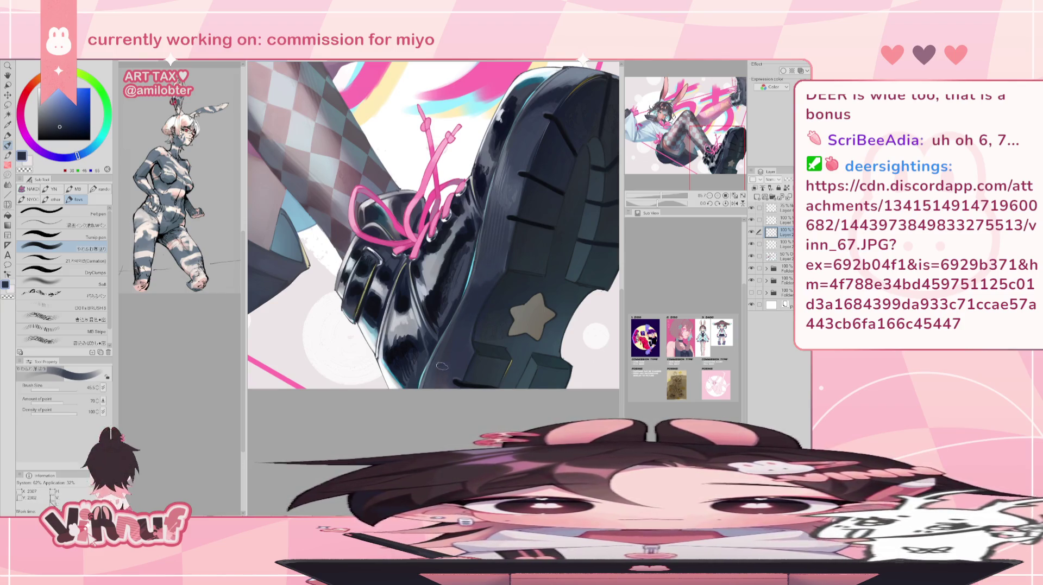
pyautogui.keyDown('alt'); pyautogui.click(460, 326); pyautogui.keyUp('alt')
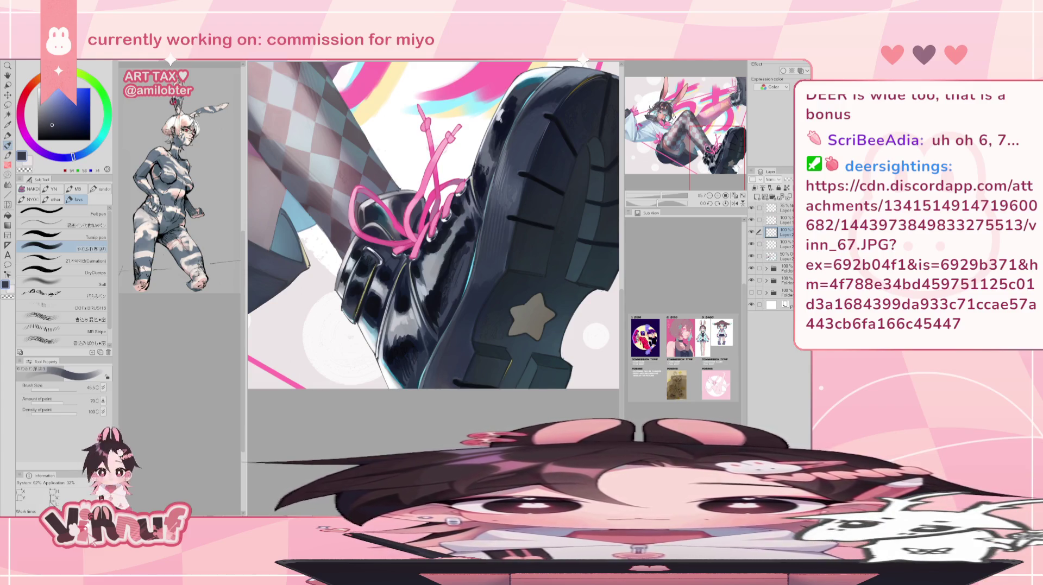
pyautogui.moveTo(717, 149); pyautogui.dragTo(669, 124)
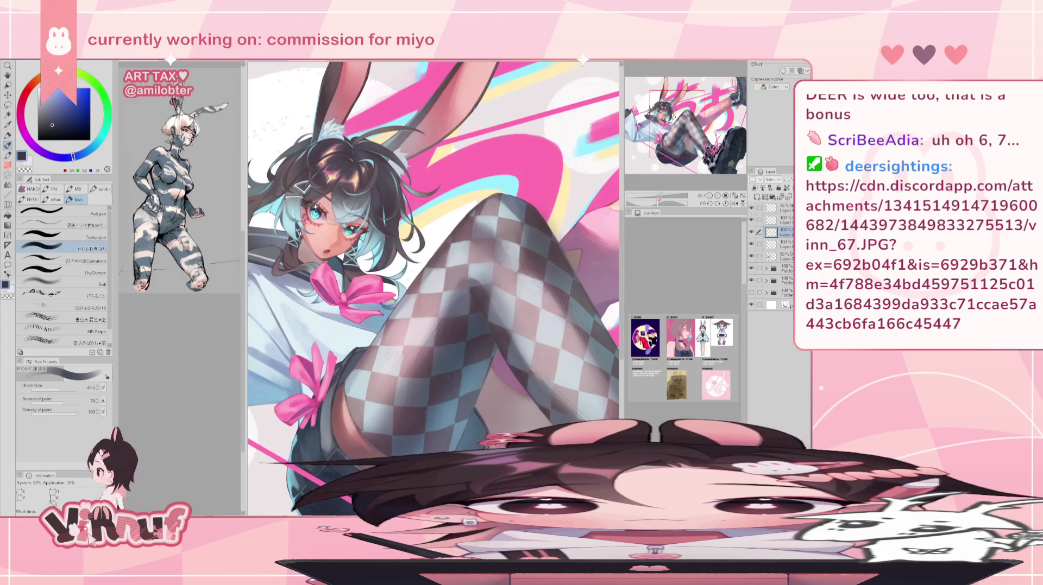
# Select DOTs BRUSH 8 and sample colours, ending on the shorts' dark navy.
pyautogui.scroll(-2, 670, 128)
pyautogui.scroll(-1, 670, 131)
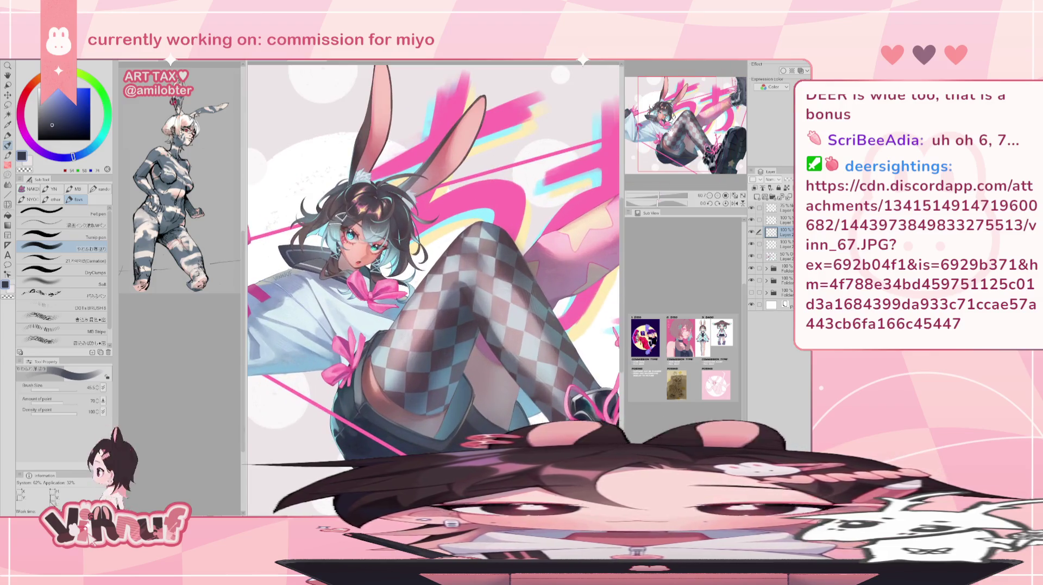
pyautogui.click(81, 307)
pyautogui.keyDown('alt'); pyautogui.click(298, 291); pyautogui.keyUp('alt')
pyautogui.keyDown('alt'); pyautogui.click(312, 305); pyautogui.keyUp('alt')
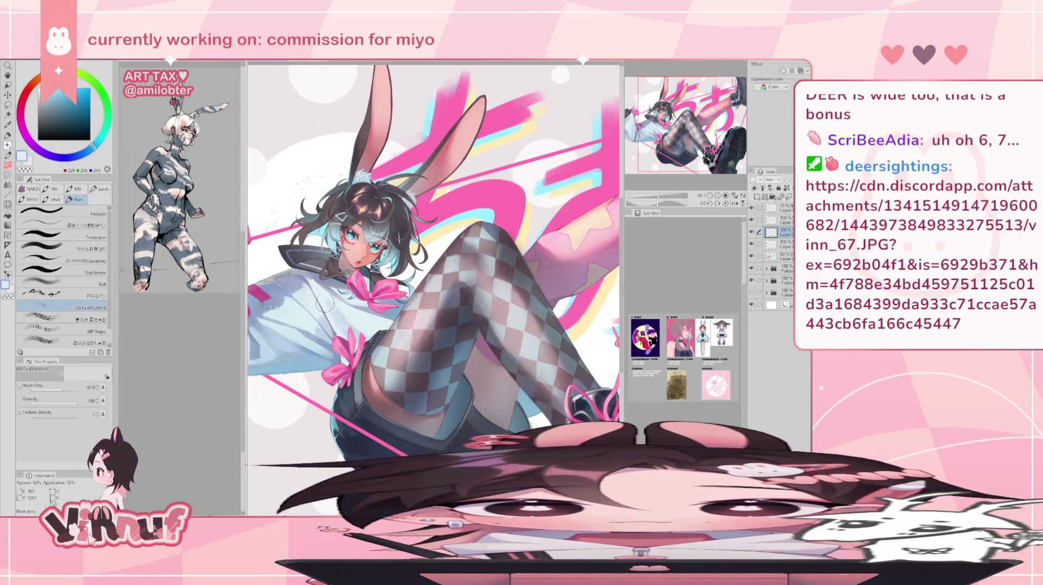
pyautogui.scroll(1, 470, 183)
pyautogui.scroll(1, 471, 184)
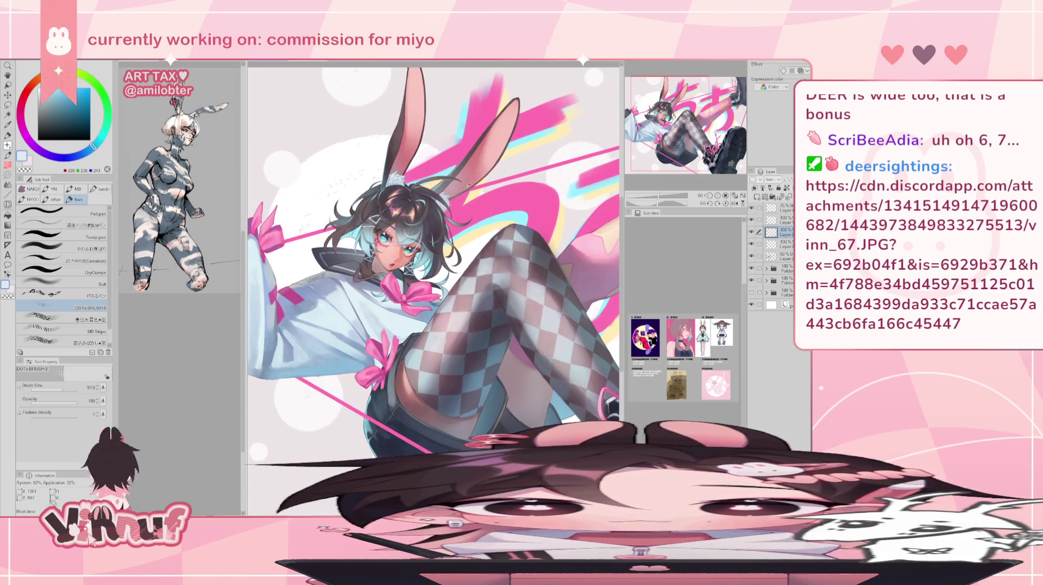
pyautogui.keyDown('alt'); pyautogui.click(462, 184); pyautogui.keyUp('alt')
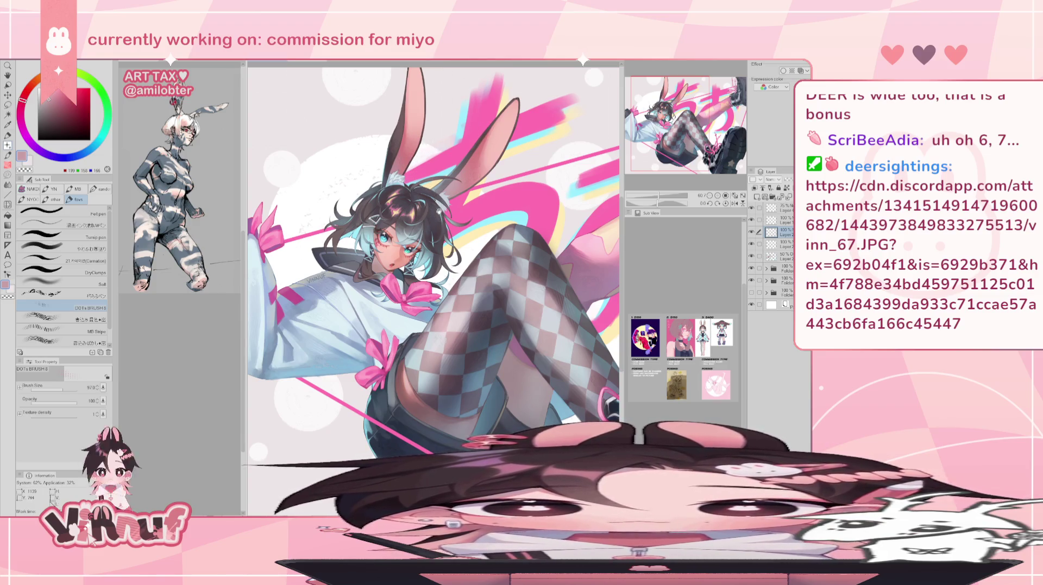
pyautogui.scroll(1, 434, 215)
pyautogui.scroll(1, 456, 245)
pyautogui.scroll(-1, 474, 268)
pyautogui.keyDown('alt'); pyautogui.click(415, 353); pyautogui.keyUp('alt')
# On the flipped canvas, dab darker navy onto the shorts, then unflip and pan to the boot.
pyautogui.press('h')
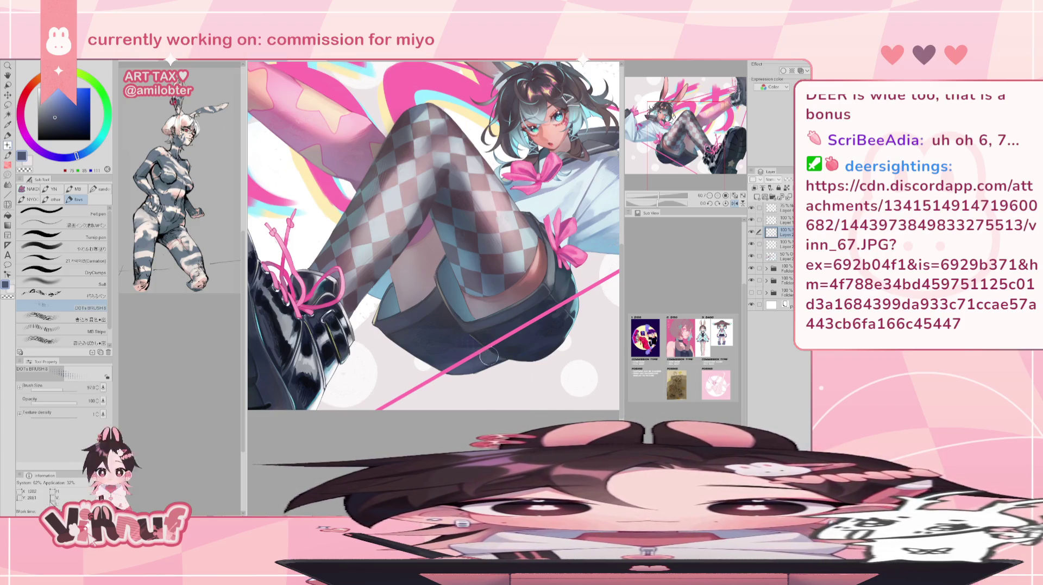
pyautogui.moveTo(497, 358); pyautogui.dragTo(492, 345)
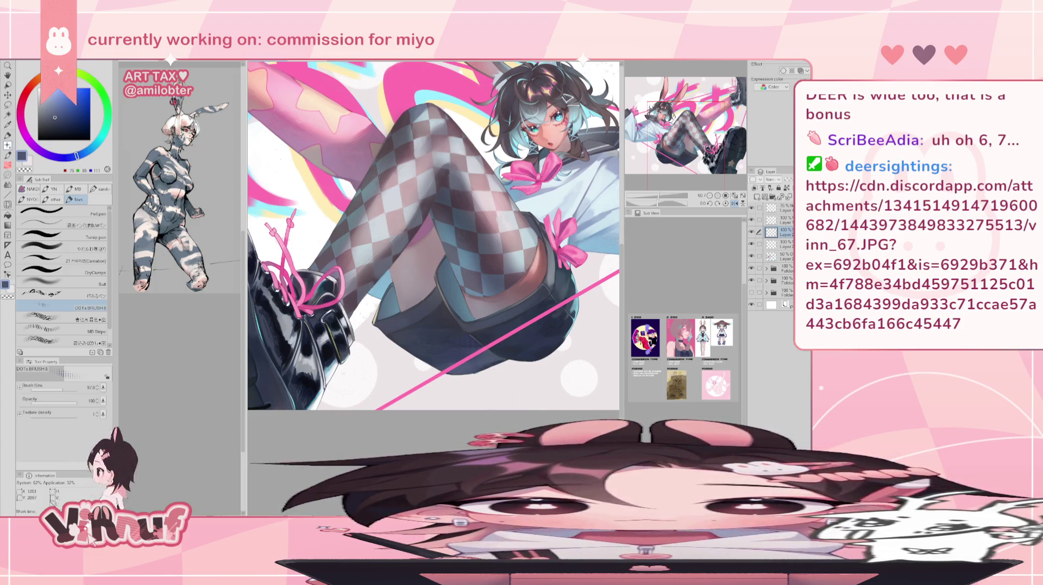
pyautogui.press('h')
pyautogui.moveTo(505, 390); pyautogui.dragTo(465, 388)
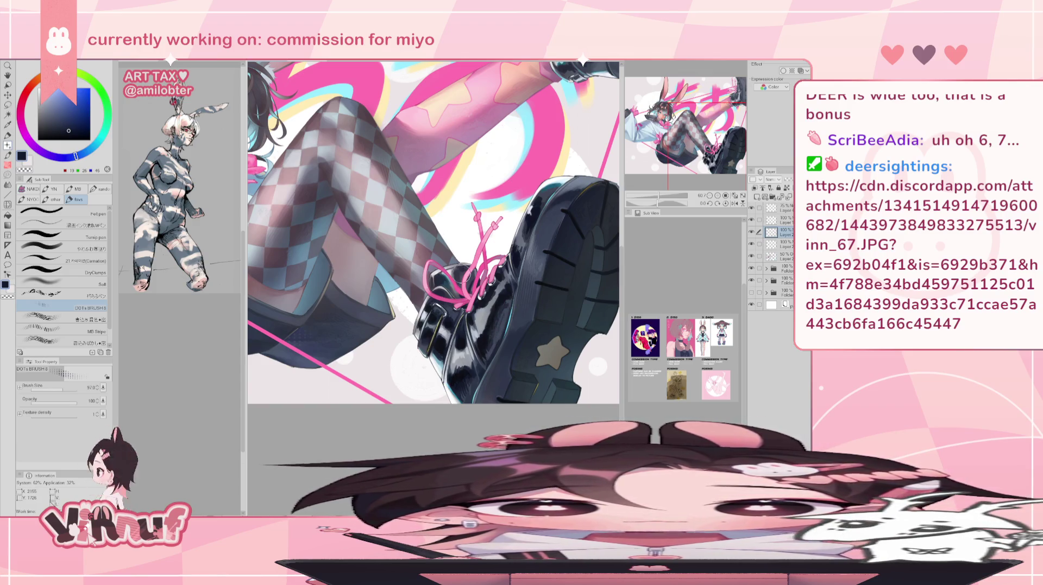
pyautogui.moveTo(465, 275); pyautogui.dragTo(405, 309)
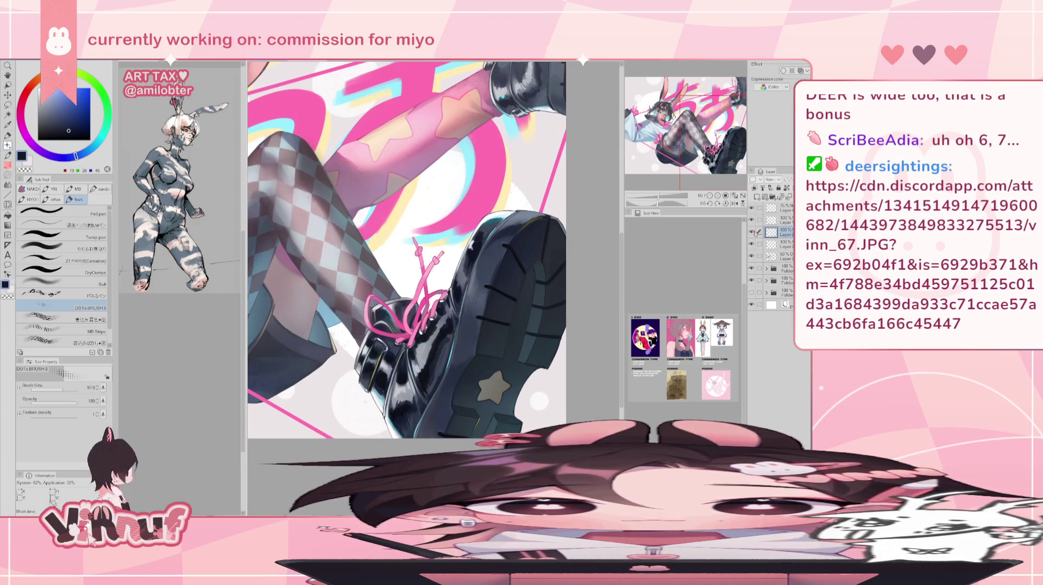
# Choose a layer inside the expanded folder and set the soft brush to boot grey-blue at size 16.2.
pyautogui.press('h')
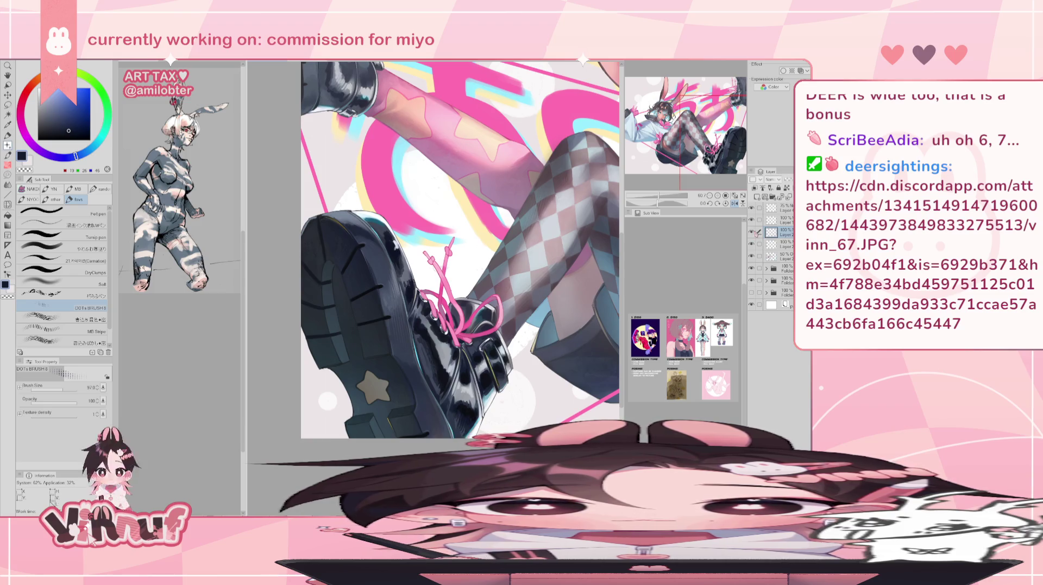
pyautogui.click(781, 244)
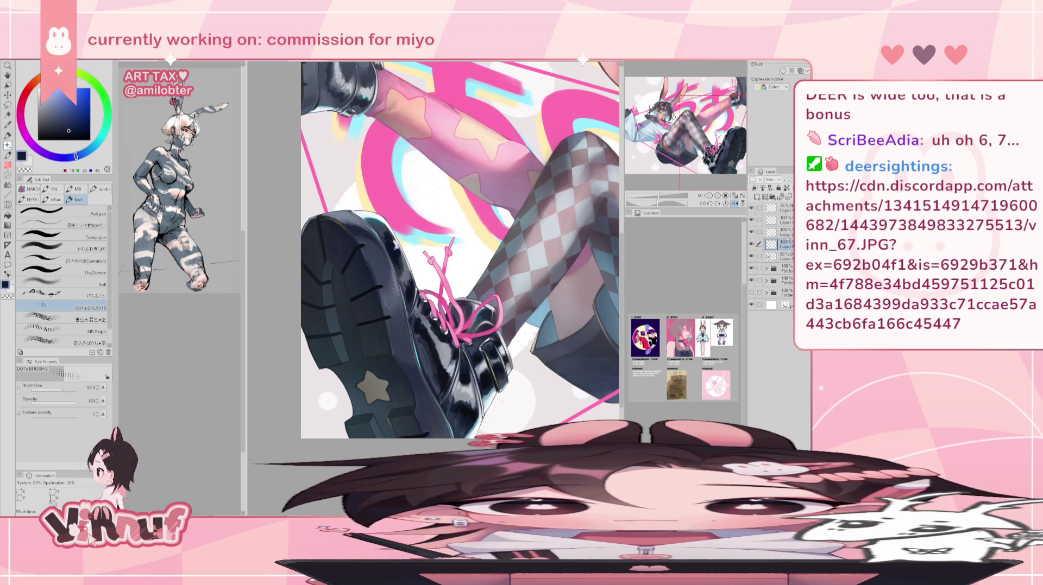
pyautogui.click(781, 257)
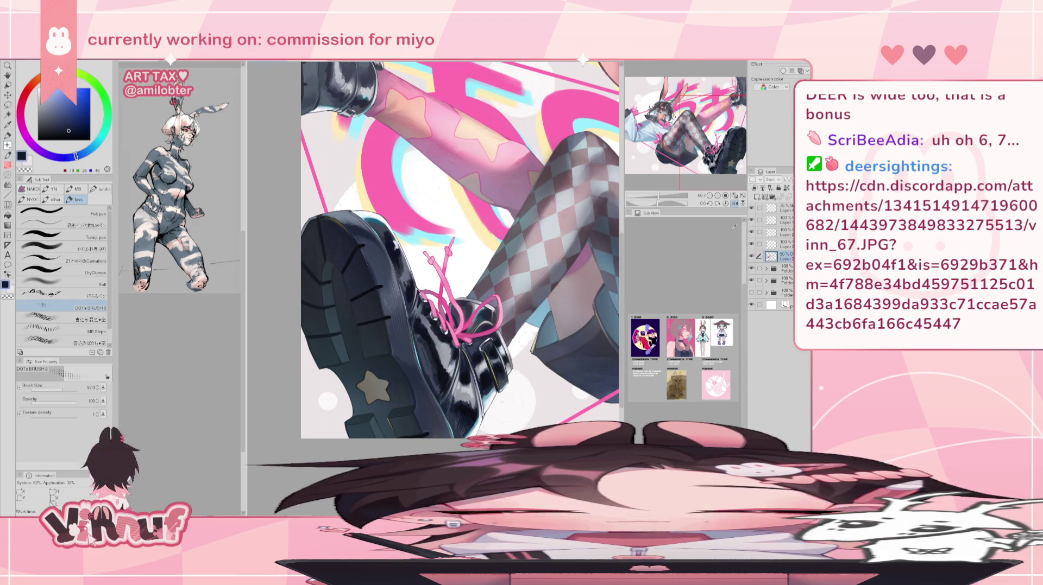
pyautogui.click(62, 248)
pyautogui.click(766, 269)
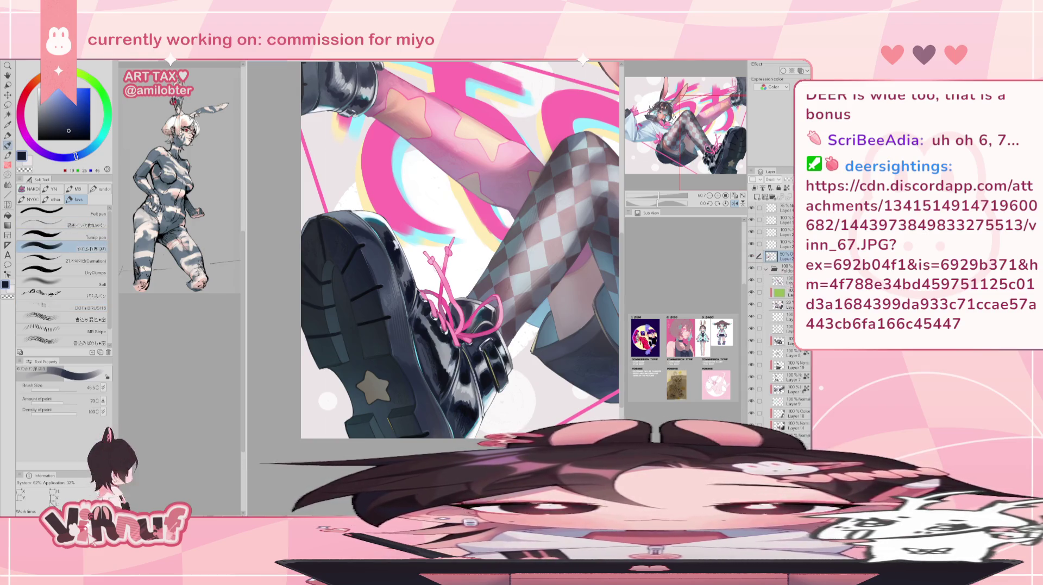
pyautogui.click(778, 280)
pyautogui.keyDown('alt'); pyautogui.click(374, 226); pyautogui.keyUp('alt')
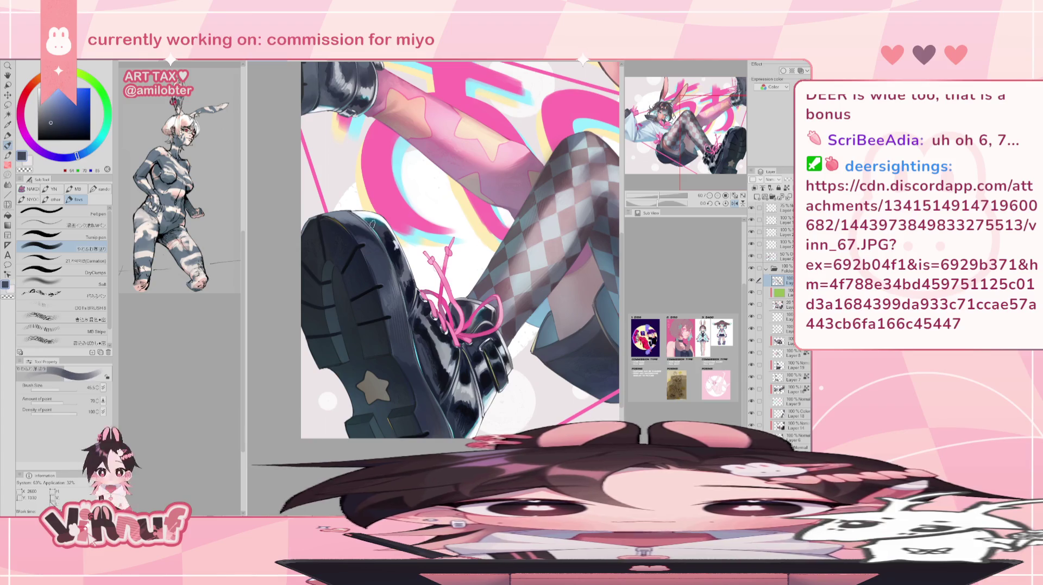
pyautogui.click(55, 388)
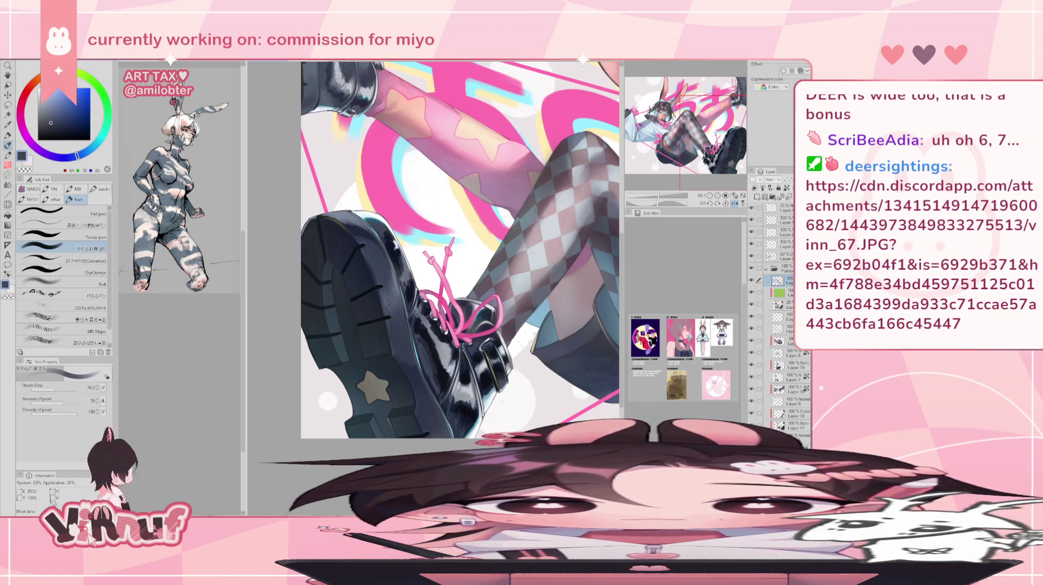
pyautogui.click(734, 203)
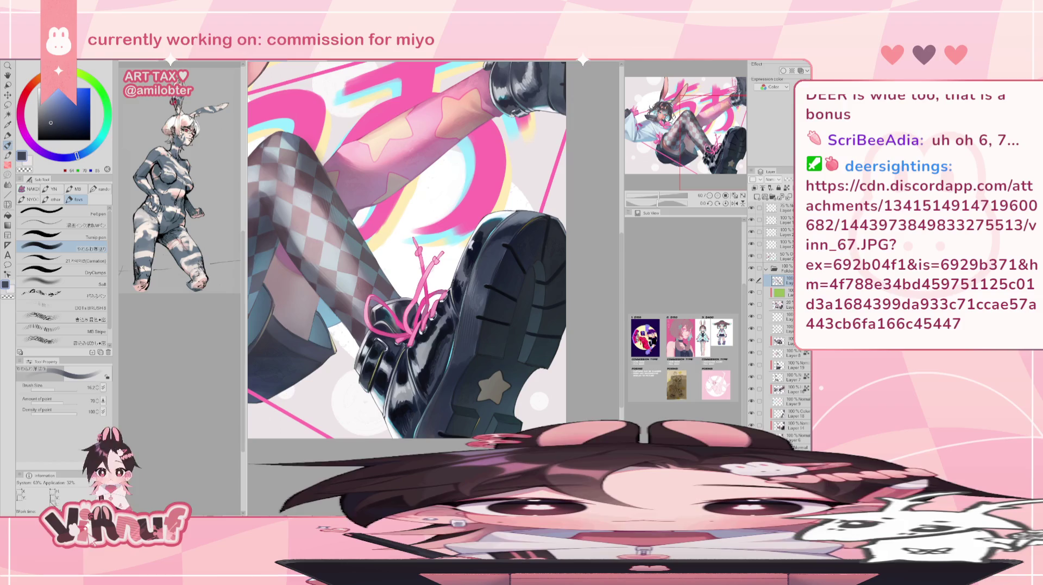